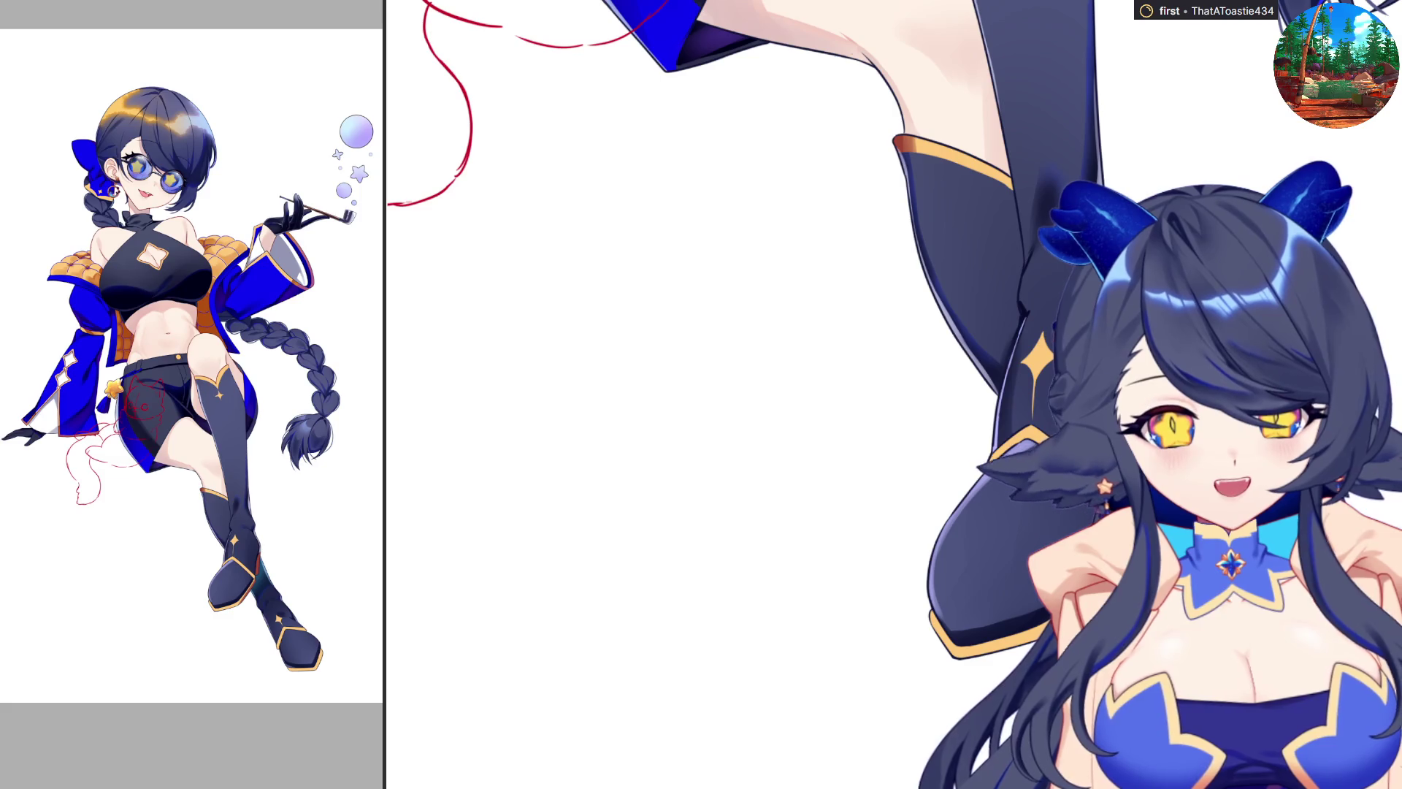
Step: Undo to bring back the missing lower boot while looking over the illustration
scroll(658, 394, up, 1)
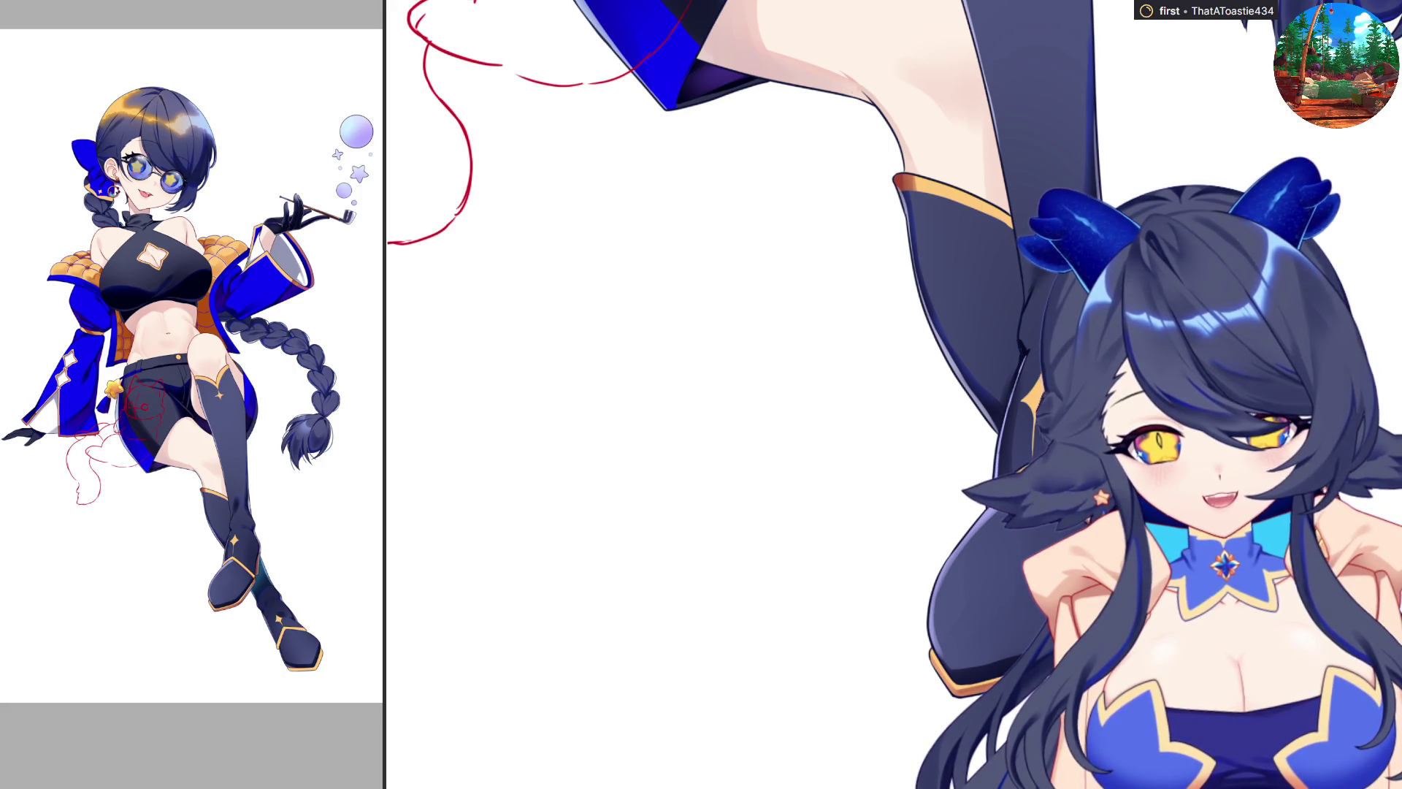
scroll(894, 395, left, 10)
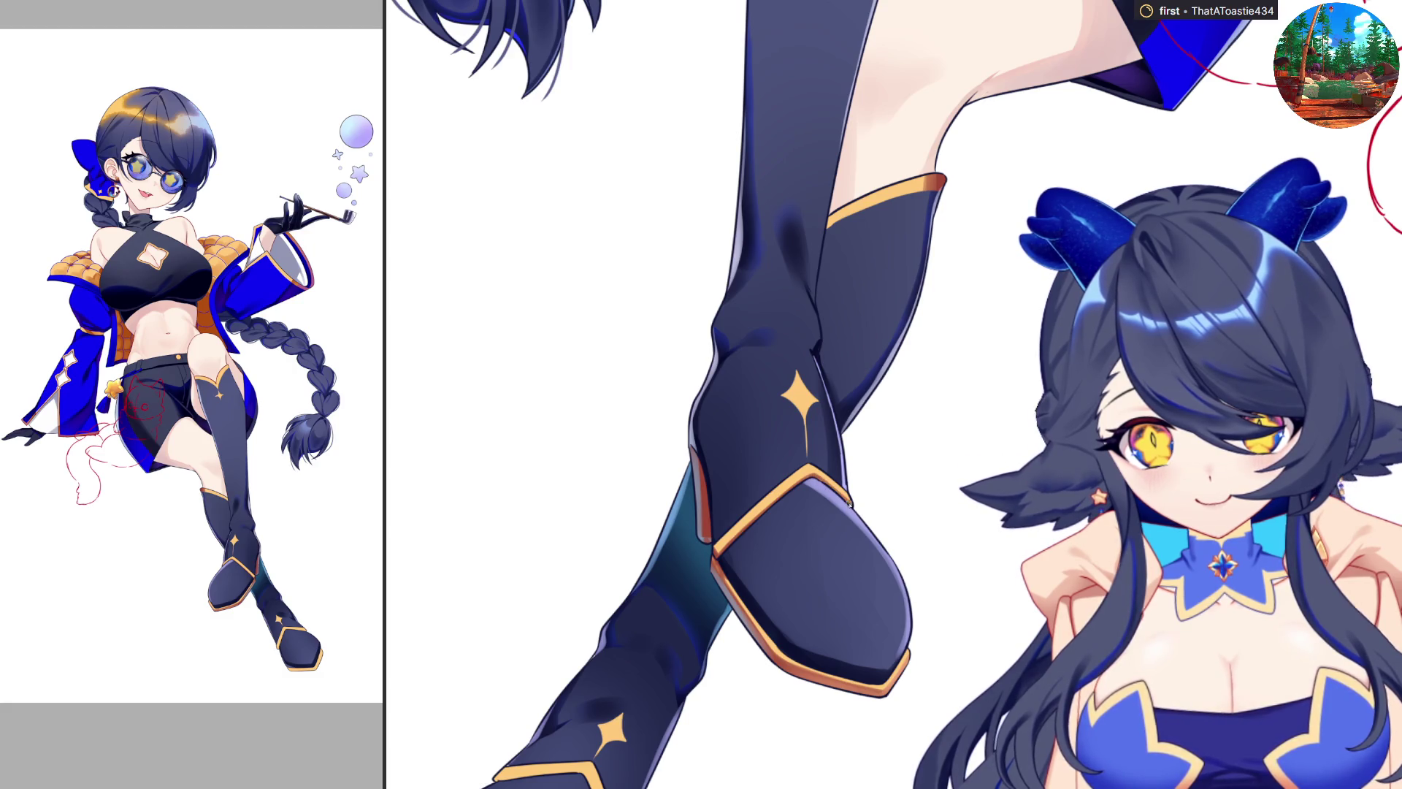
scroll(883, 684, right, 10)
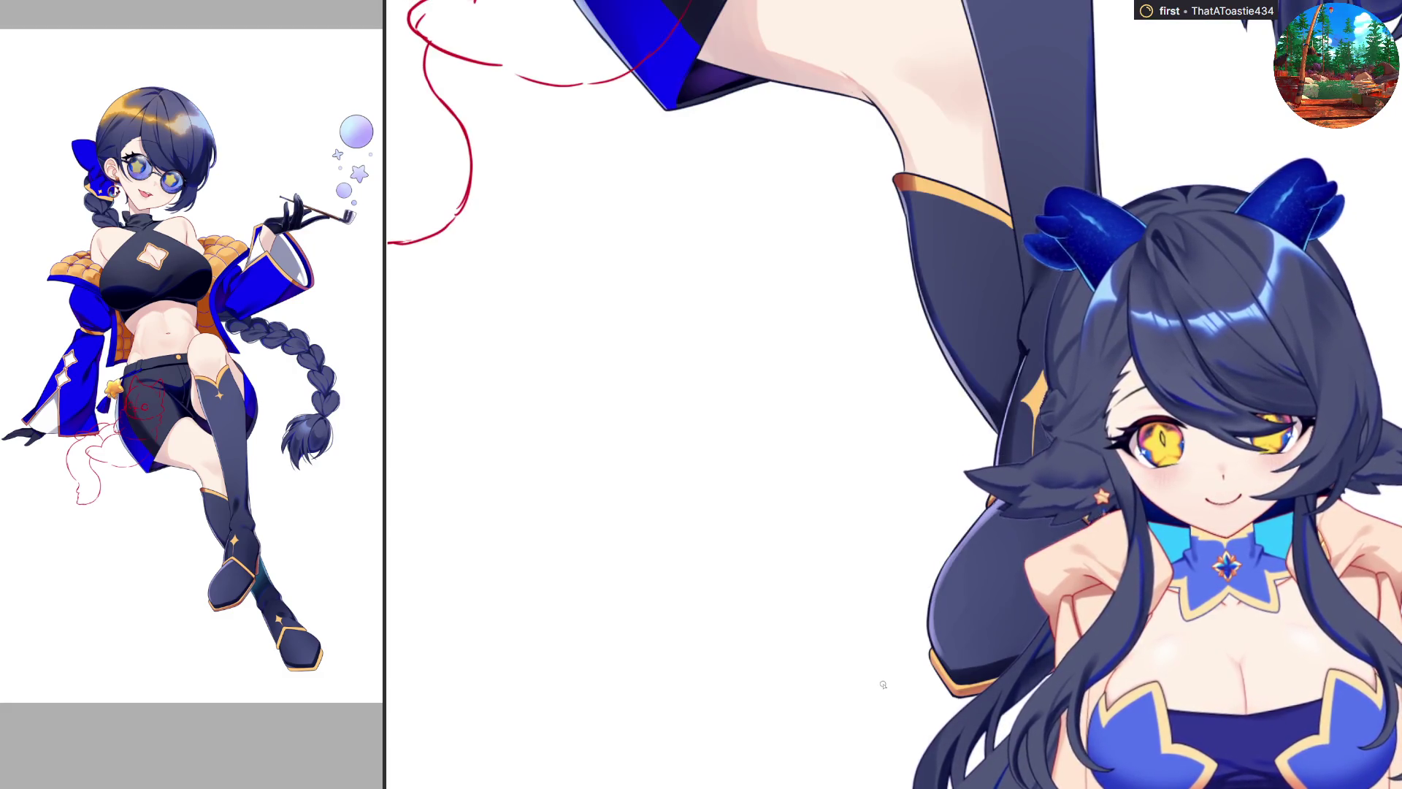
scroll(993, 330, down, 5)
scroll(992, 331, up, 5)
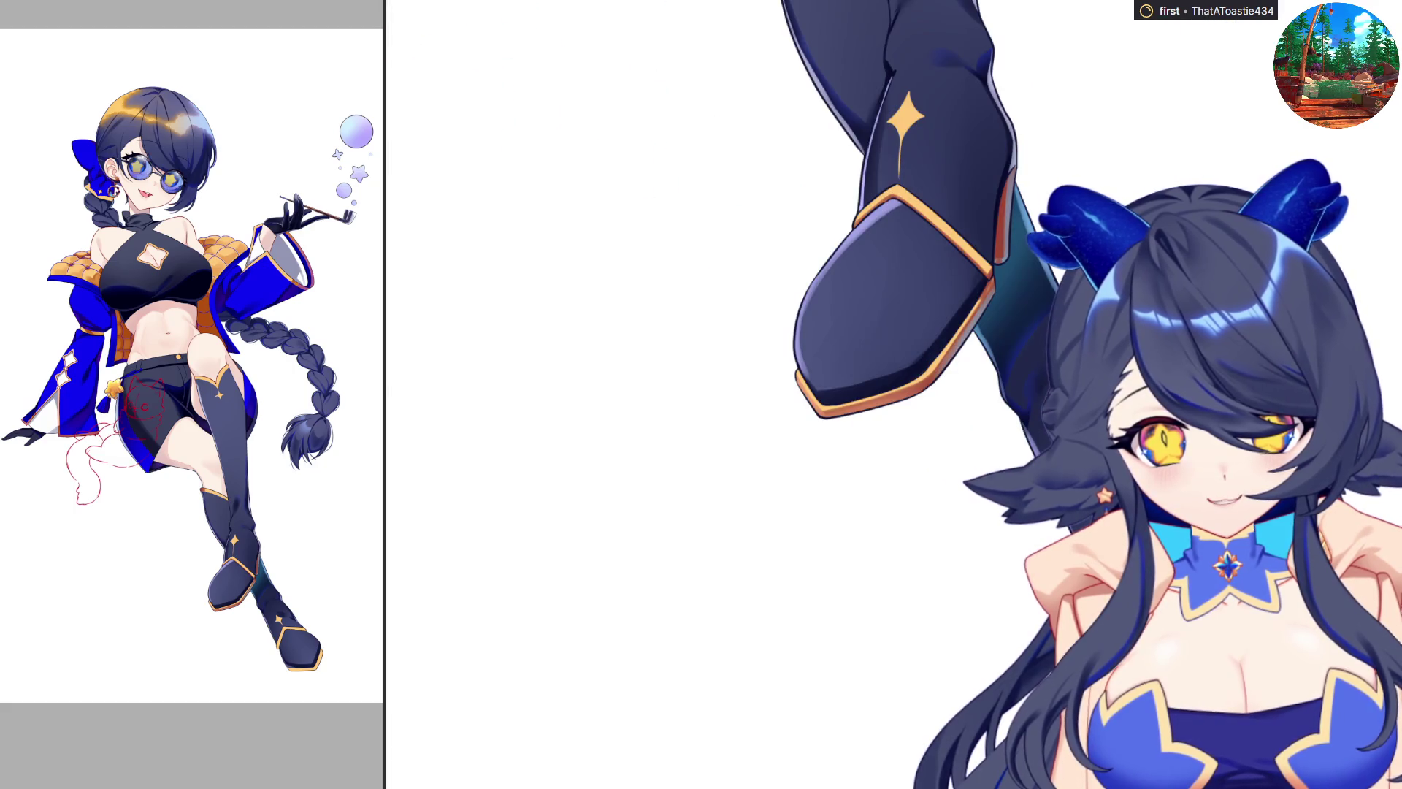
scroll(924, 649, up, 5)
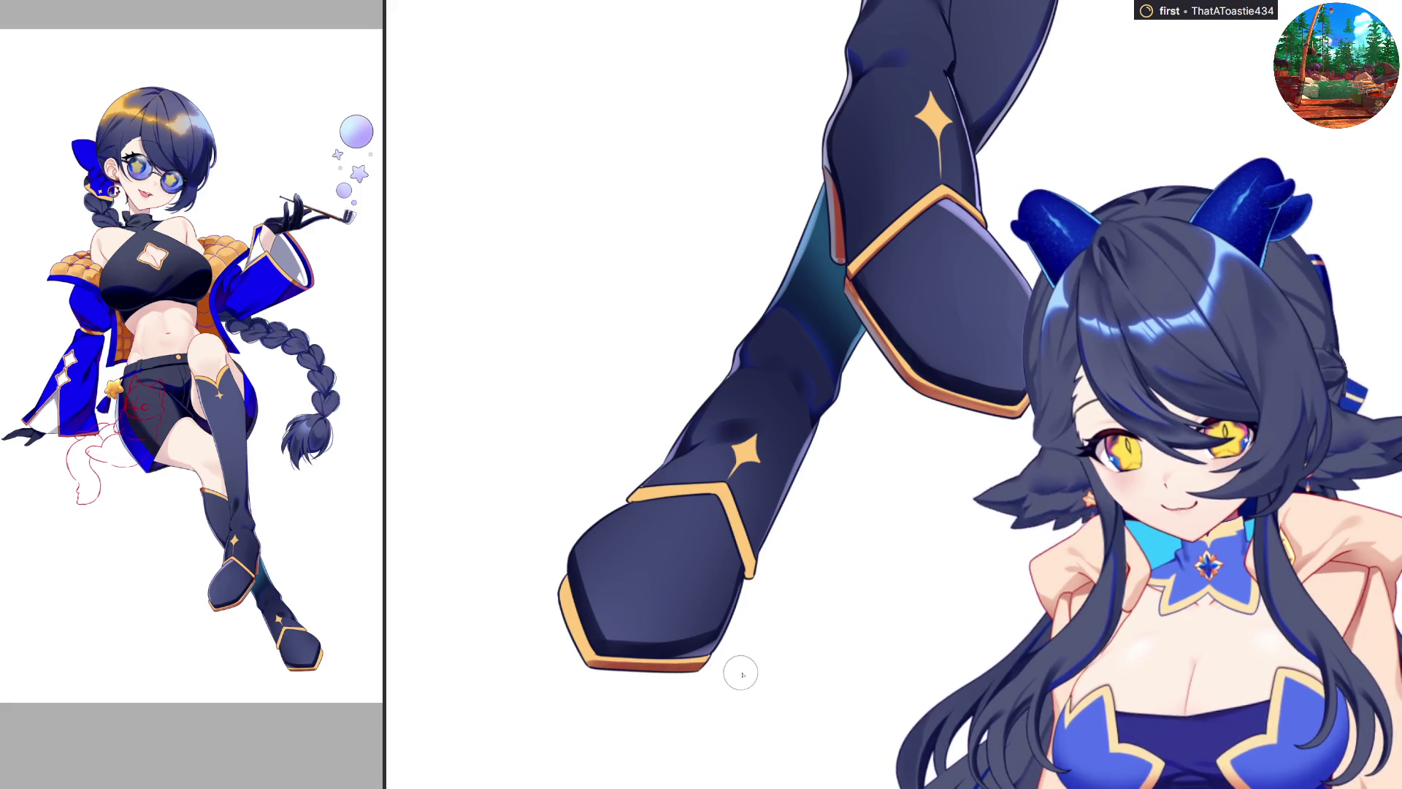
scroll(741, 673, down, 5)
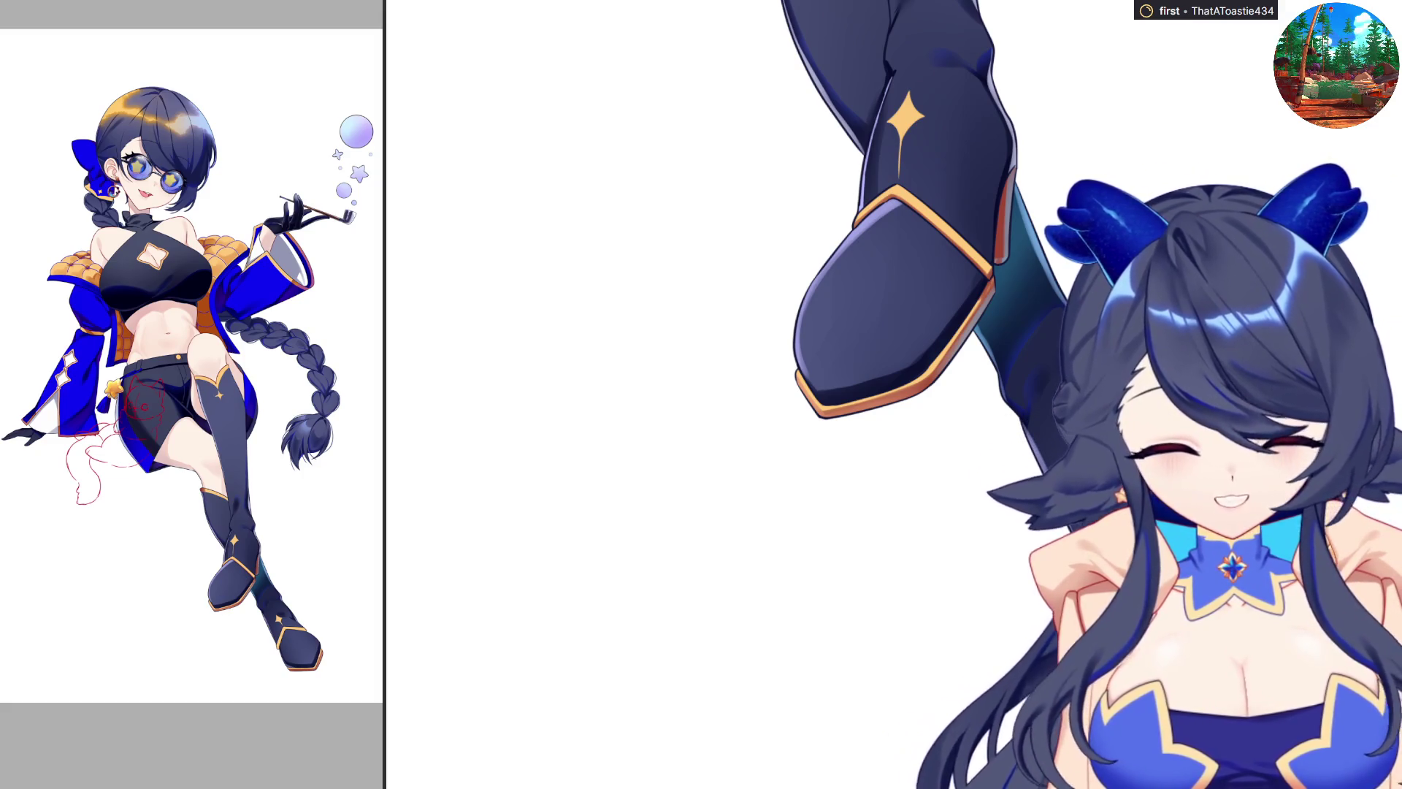
key(ctrl+z)
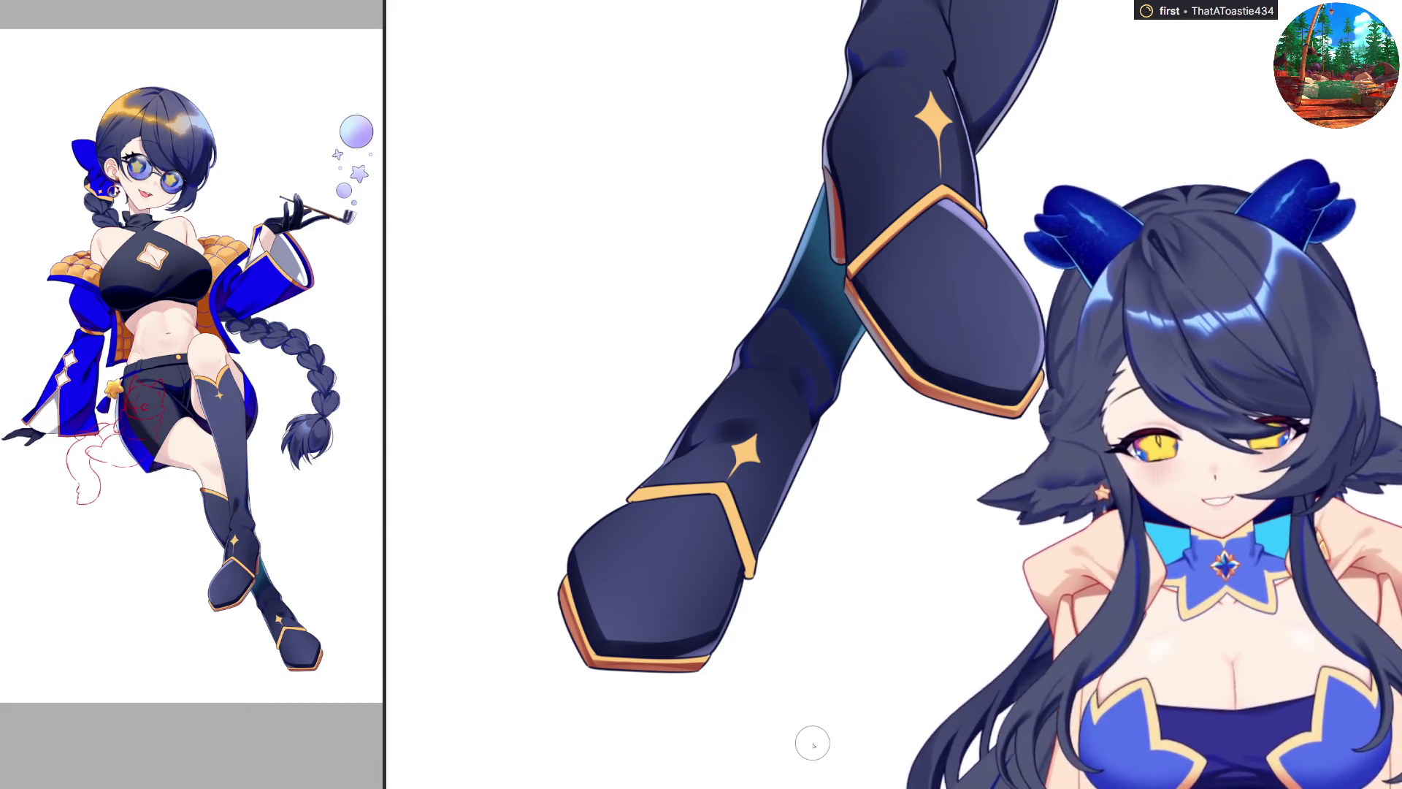
scroll(813, 744, down, 5)
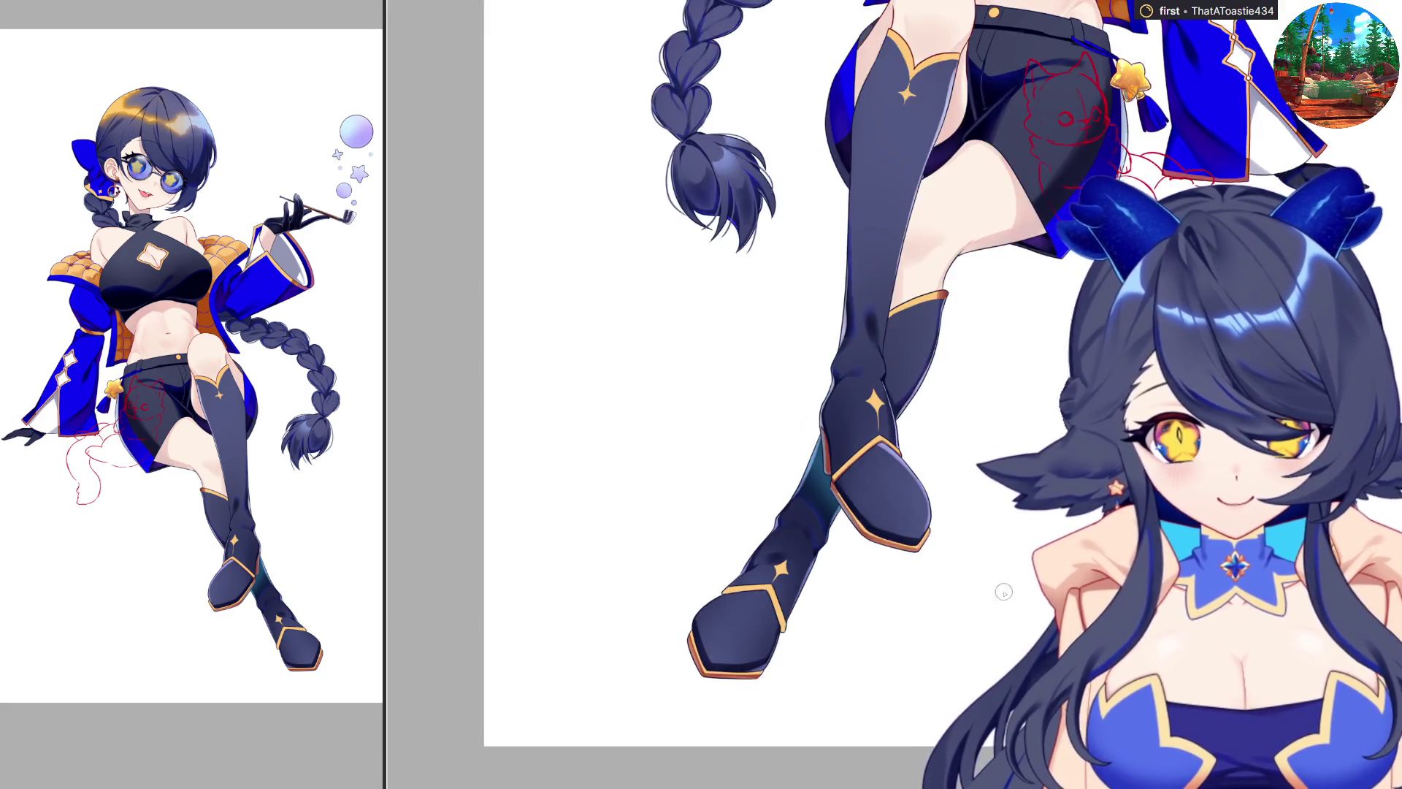
scroll(1013, 294, up, 3)
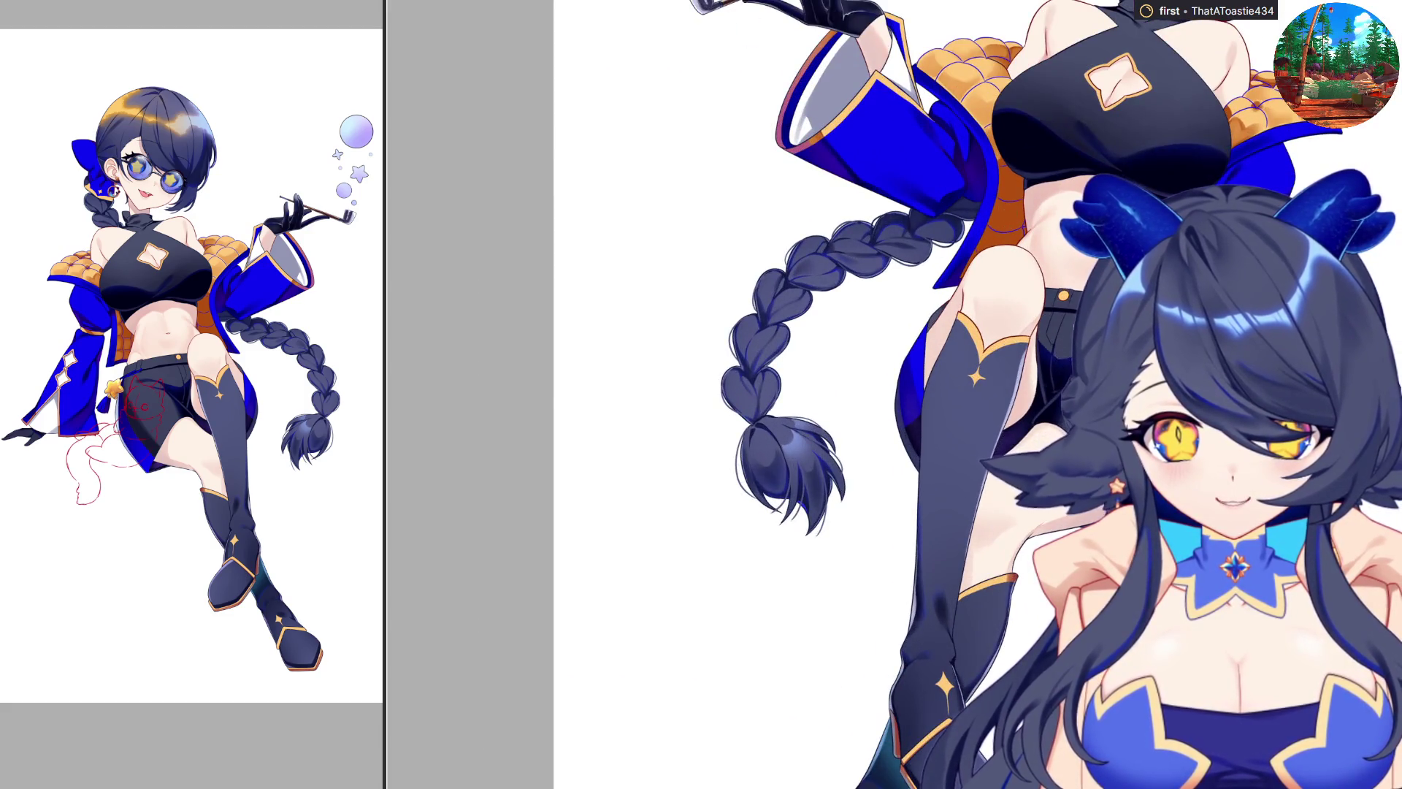
scroll(1012, 295, up, 5)
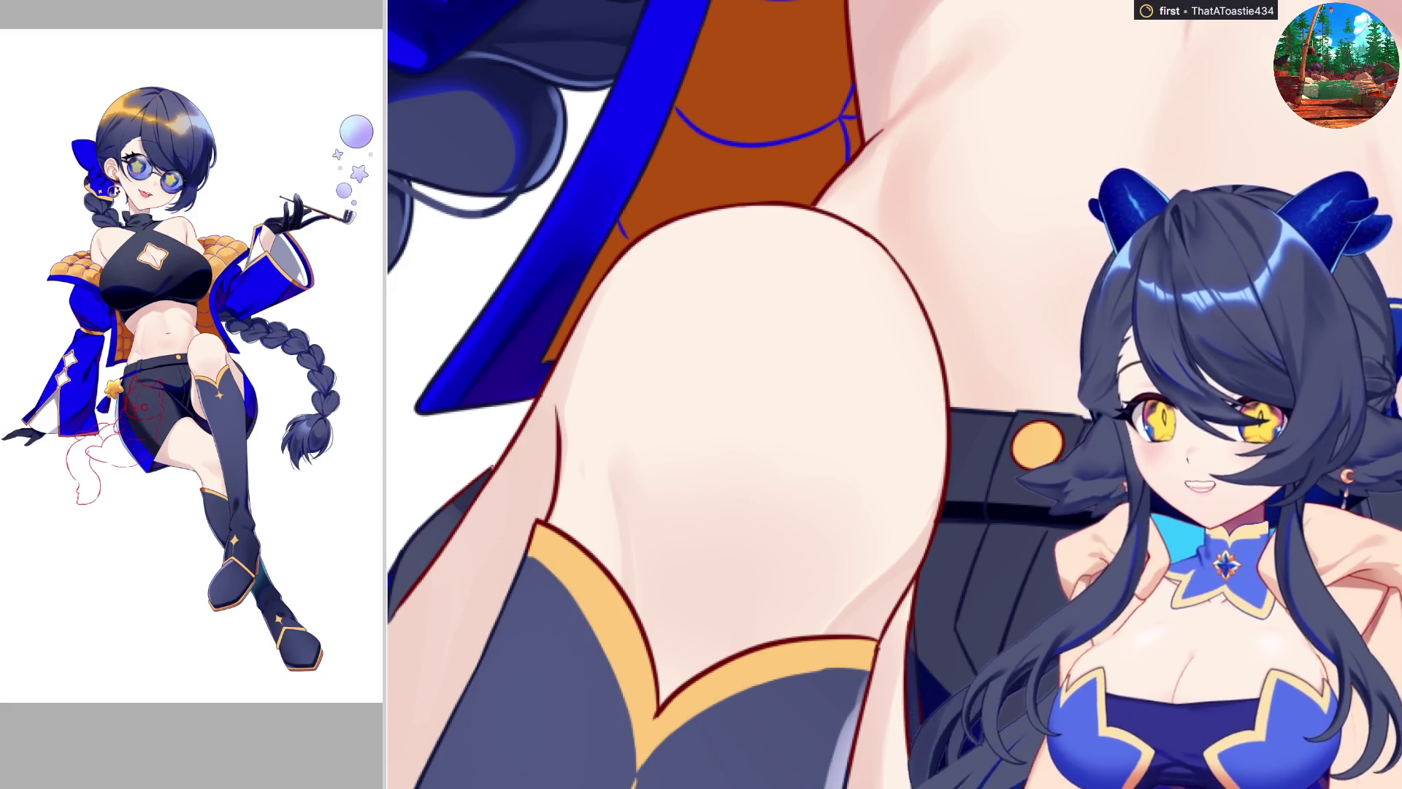
Step: Paste the ROYCE chocolate box photo as an enlarged reference, then close it
key(ctrl+v)
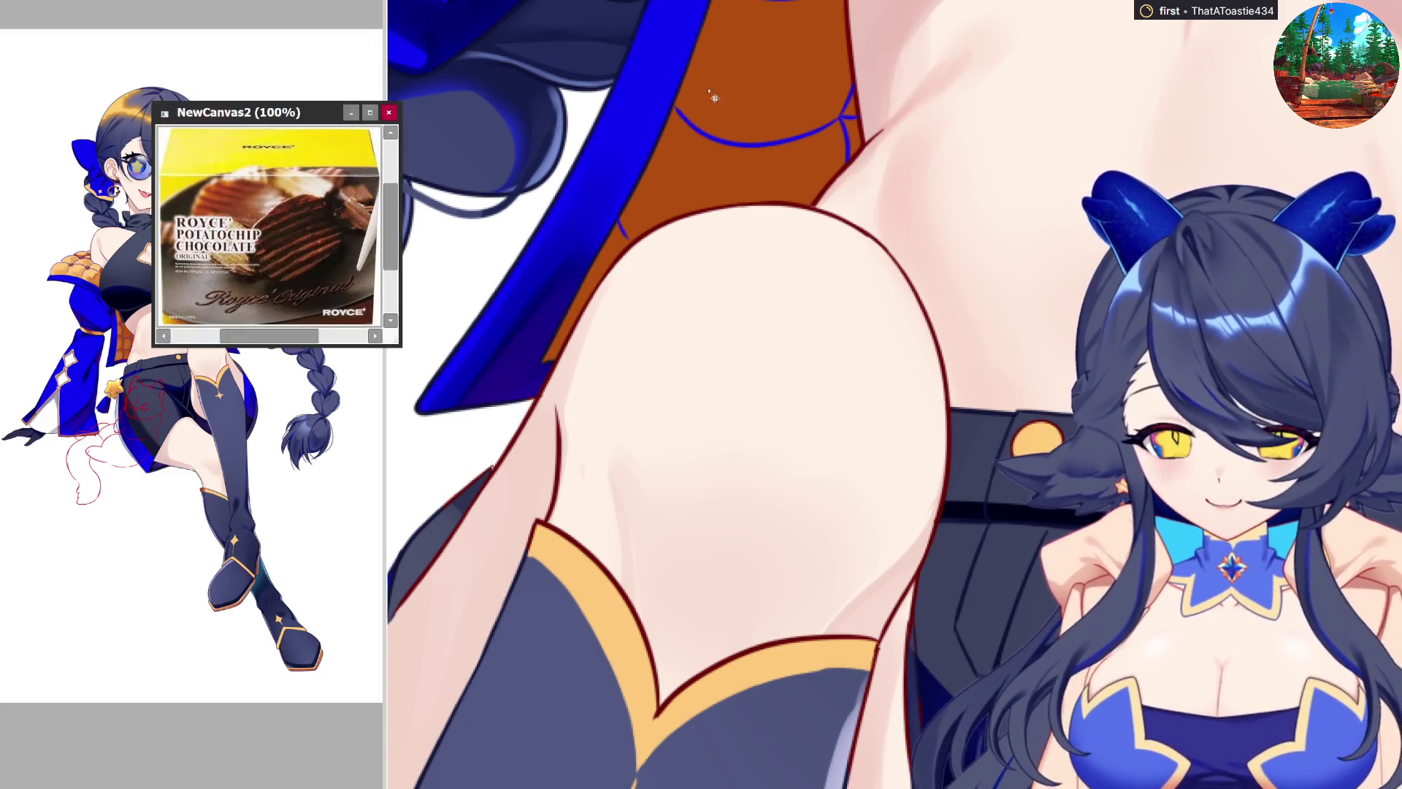
drag(395, 338, 845, 629)
scroll(606, 329, up, 3)
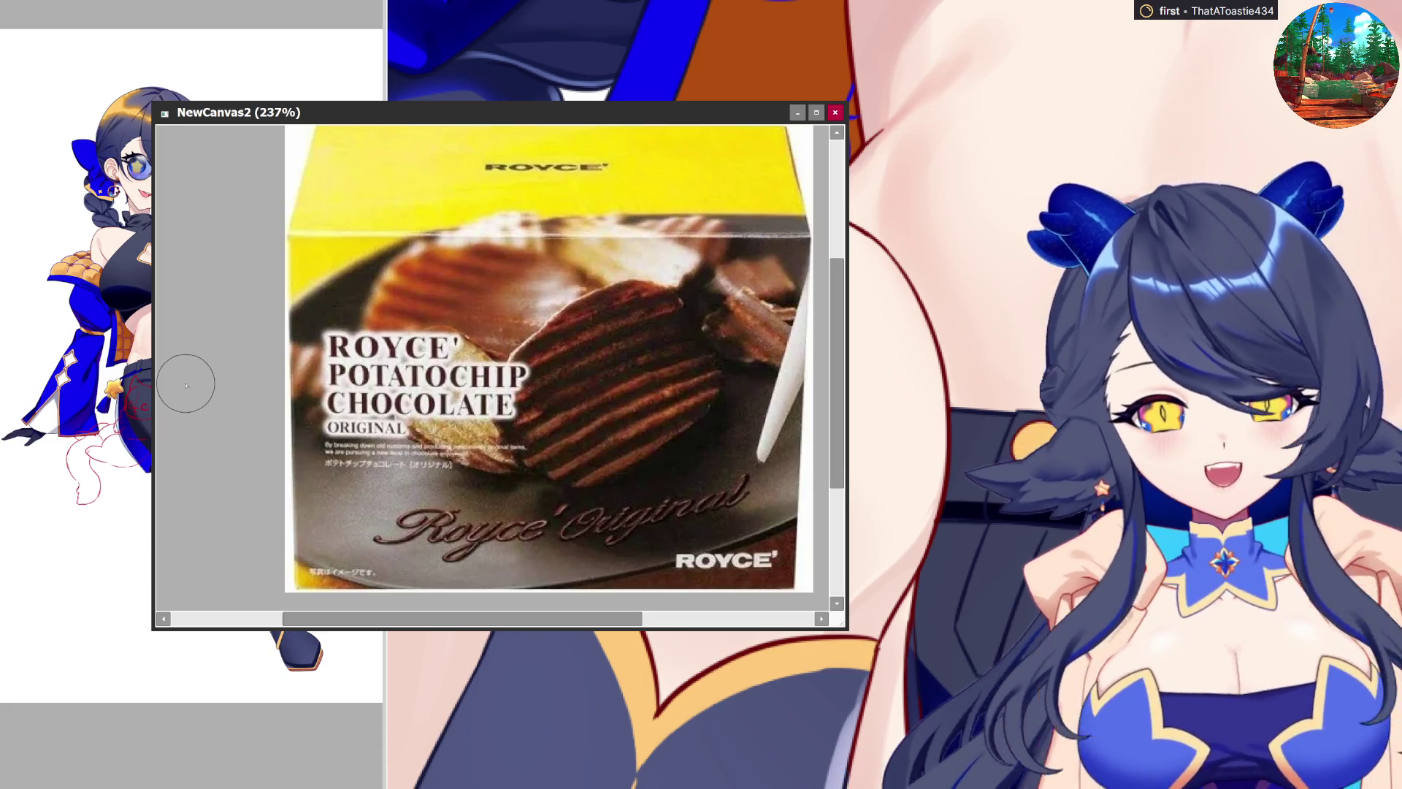
click(836, 114)
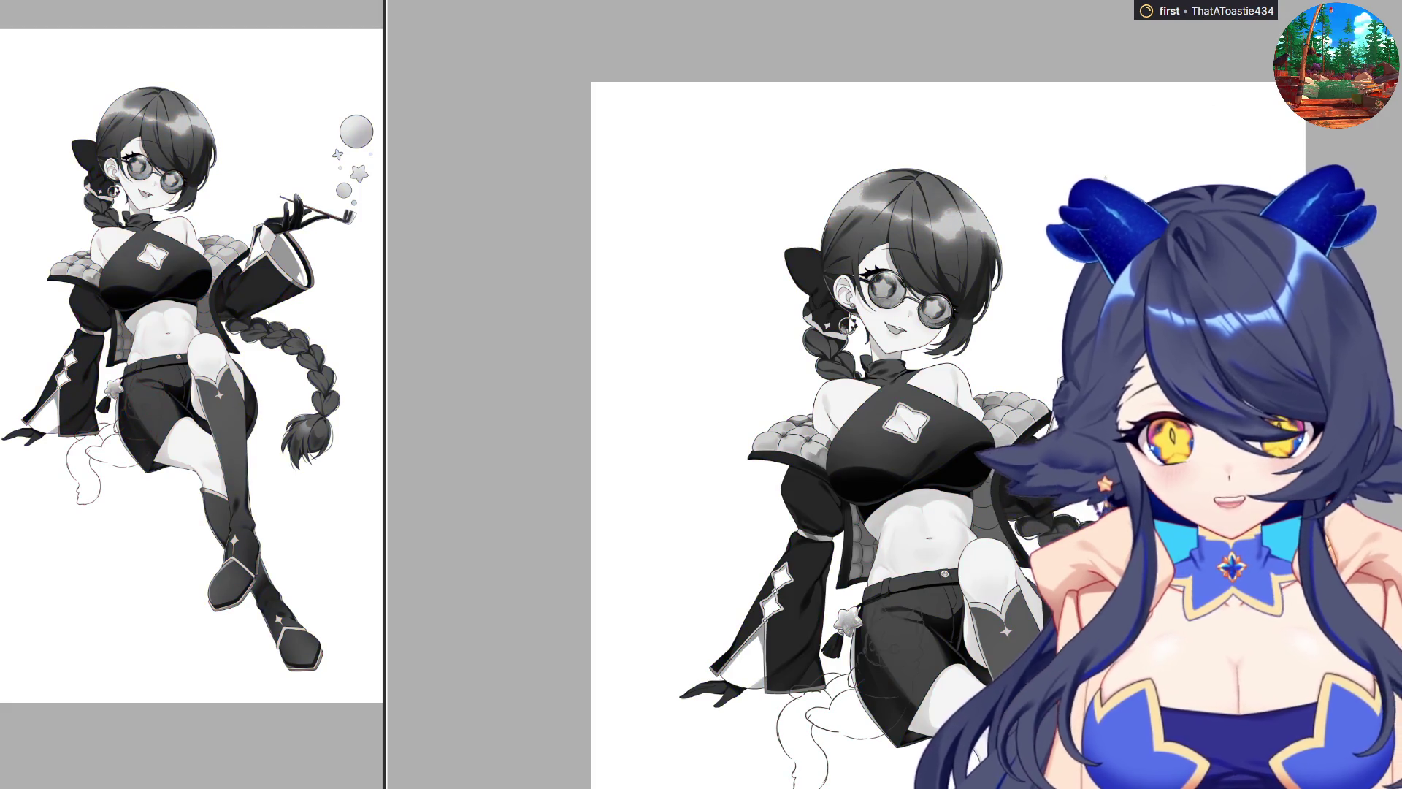
scroll(850, 365, up, 3)
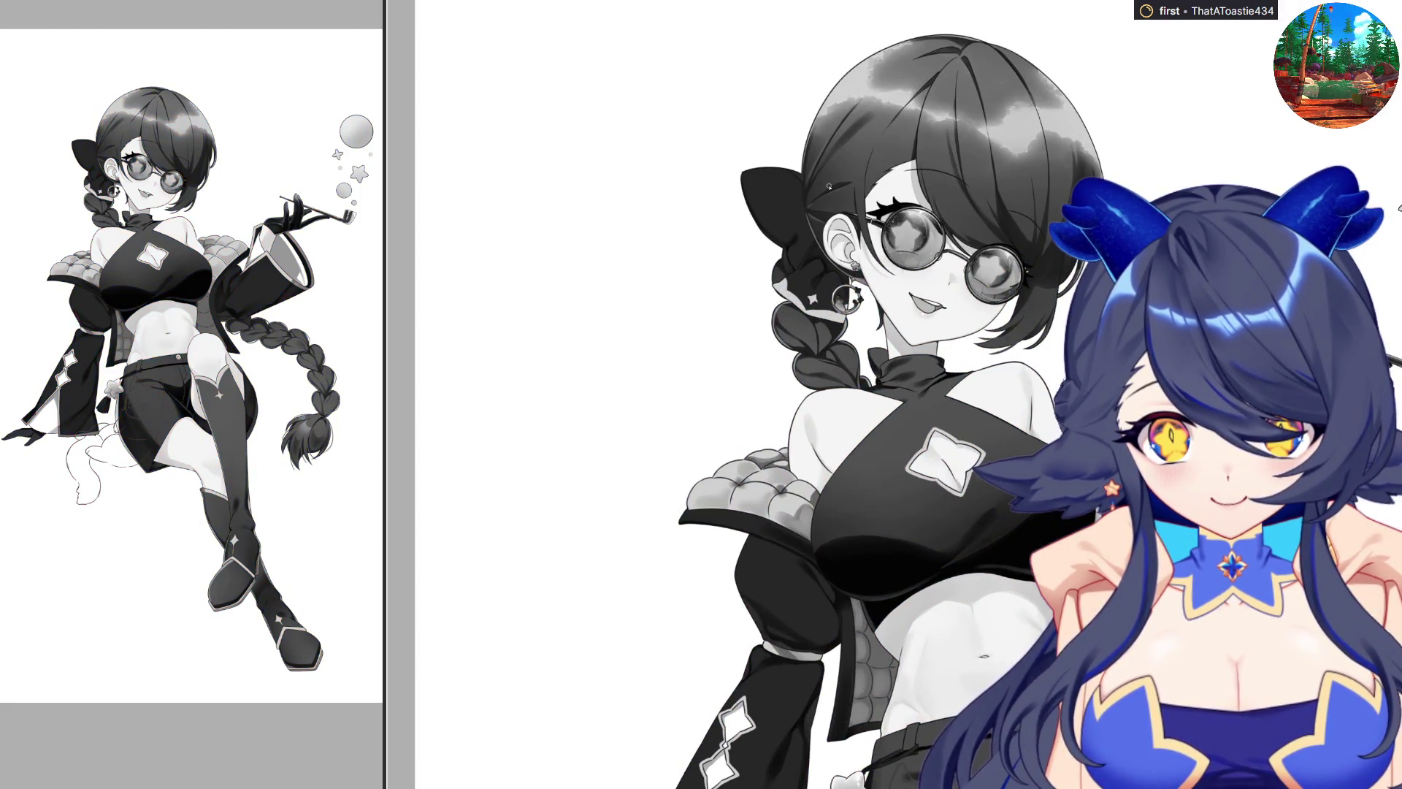
scroll(825, 192, down, 4)
scroll(834, 215, down, 1)
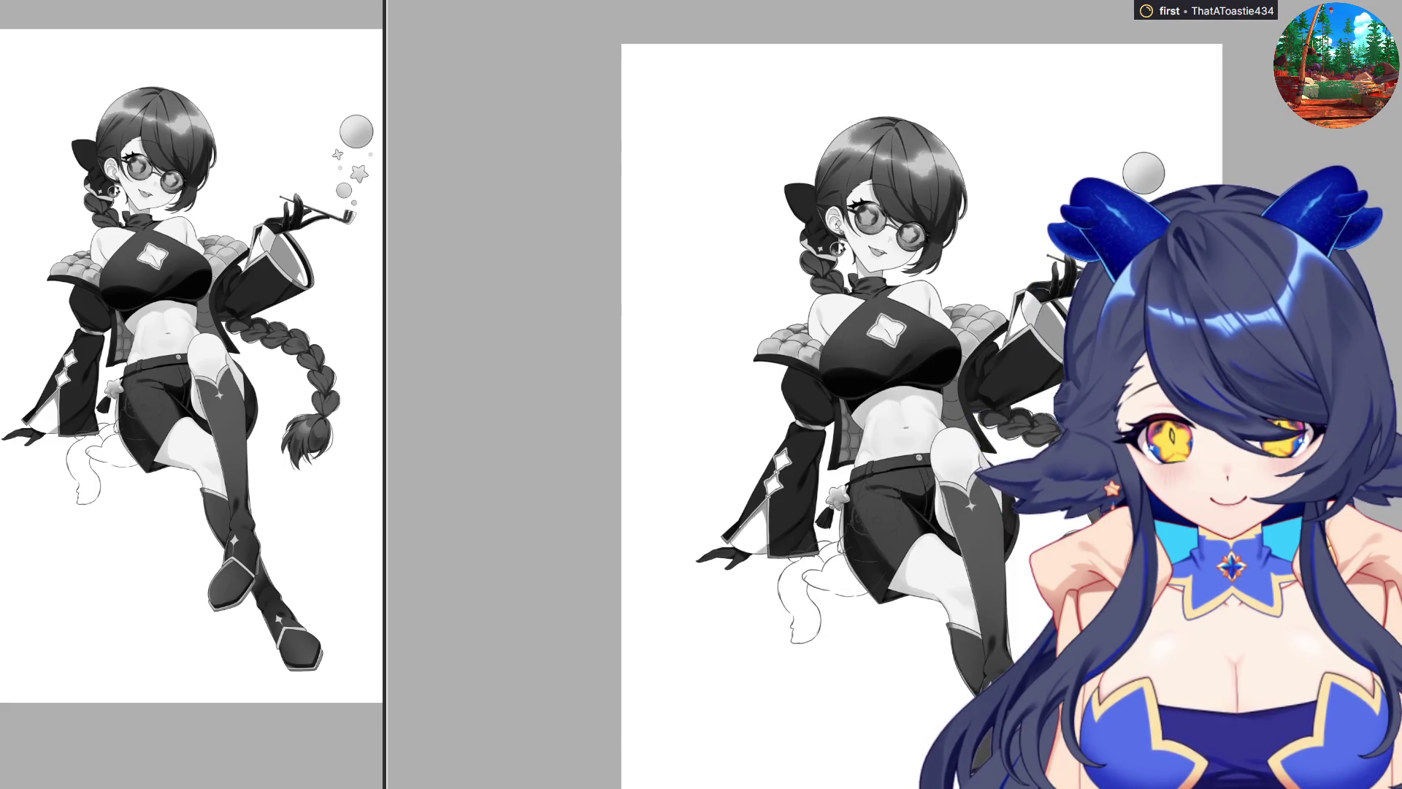
scroll(840, 234, down, 2)
scroll(840, 234, up, 1)
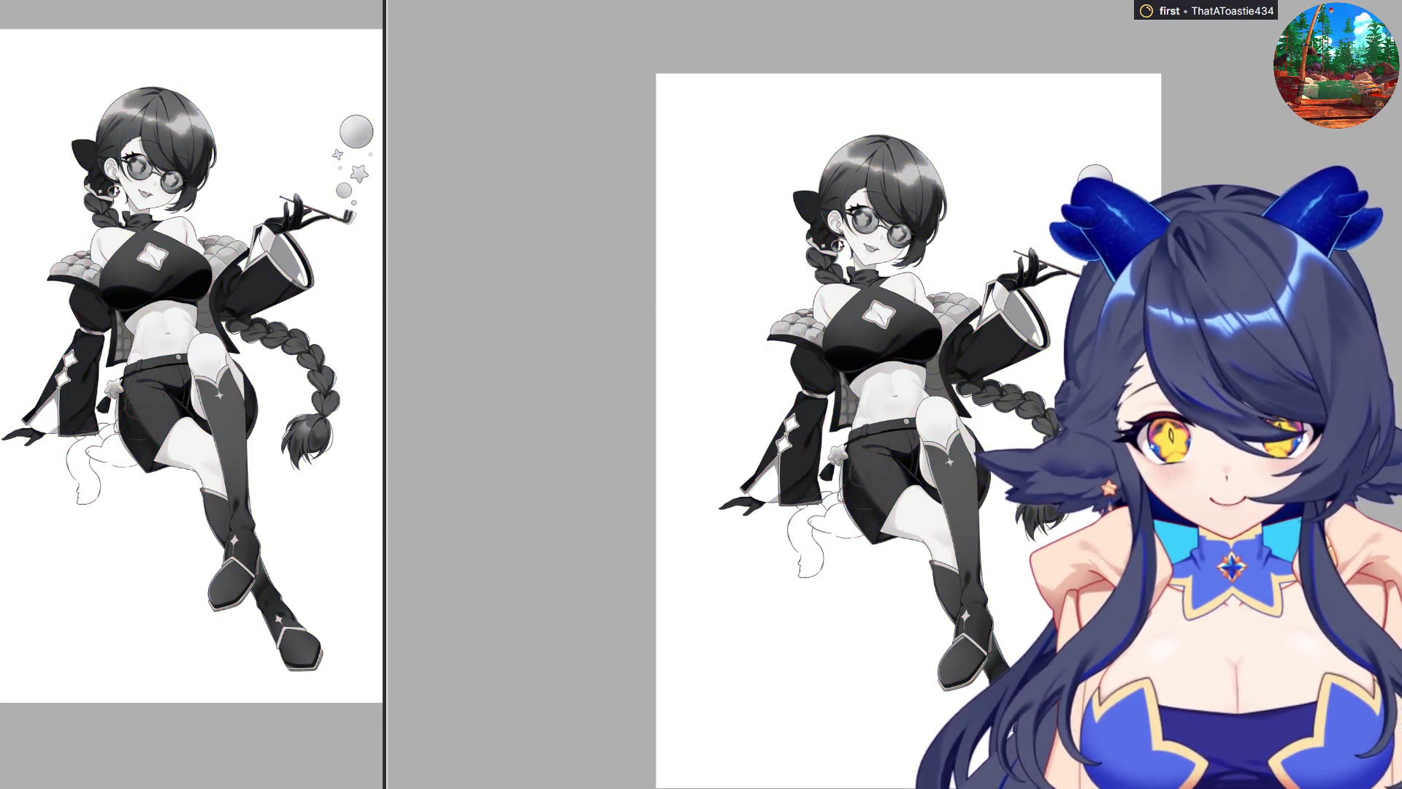
scroll(895, 354, up, 5)
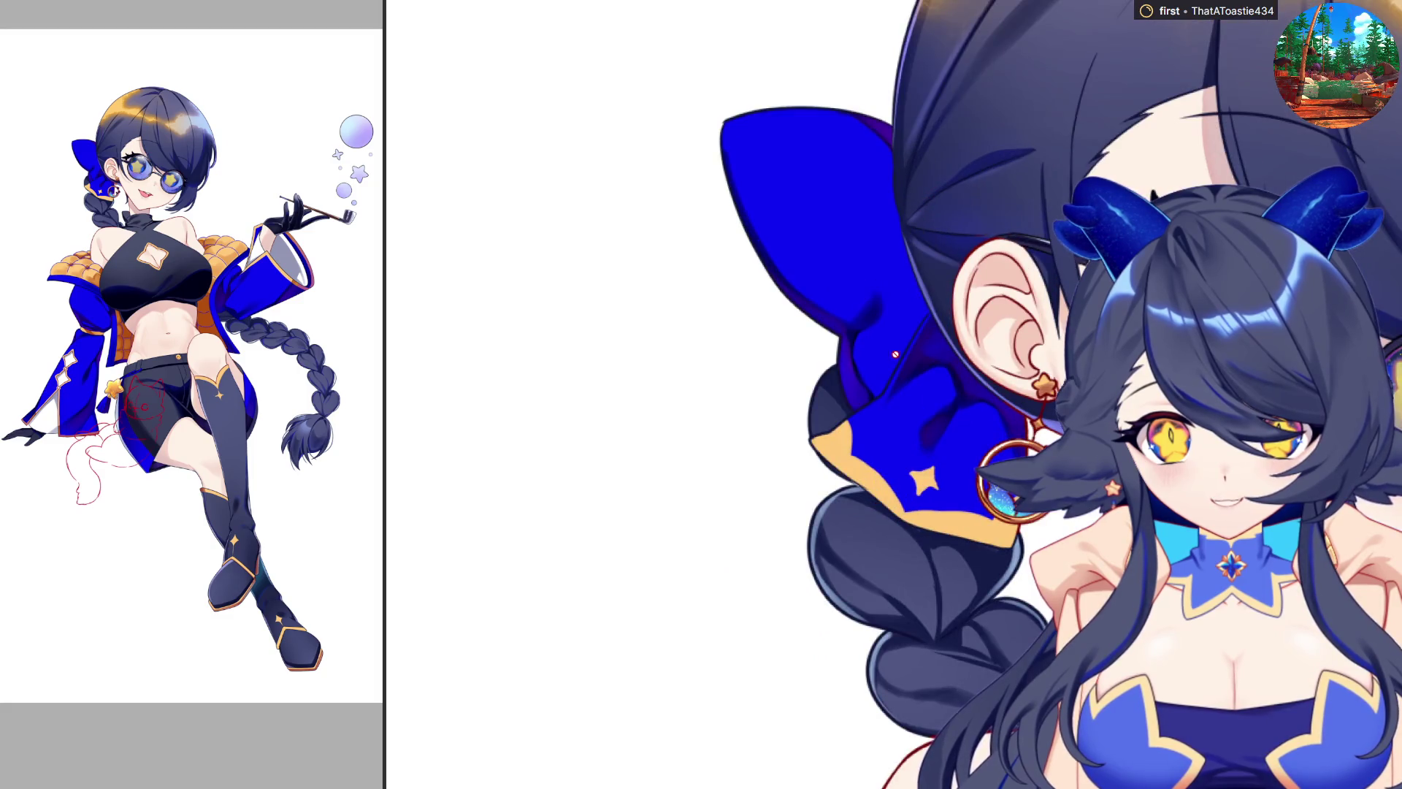
scroll(895, 354, down, 2)
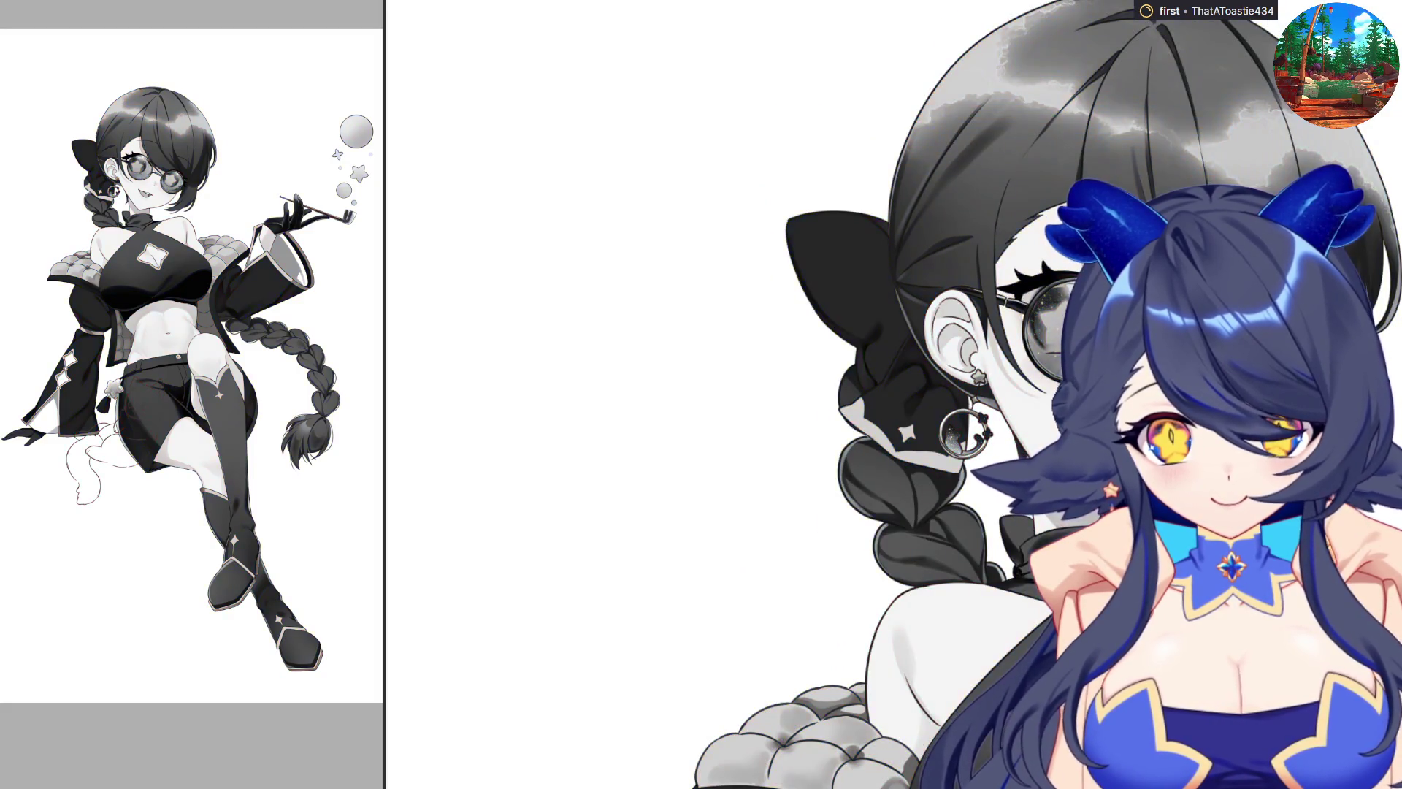
scroll(889, 278, down, 3)
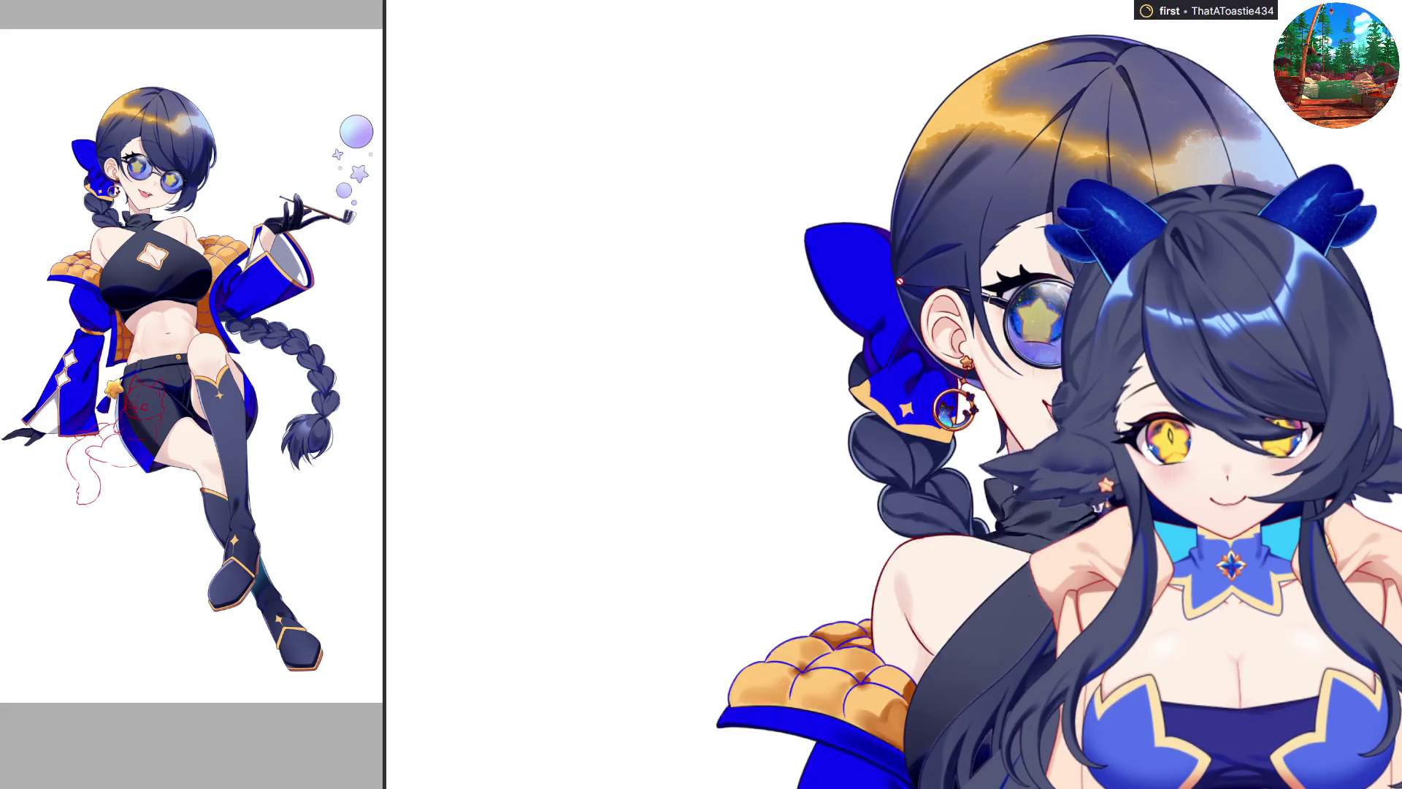
scroll(803, 247, down, 2)
scroll(803, 247, down, 2)
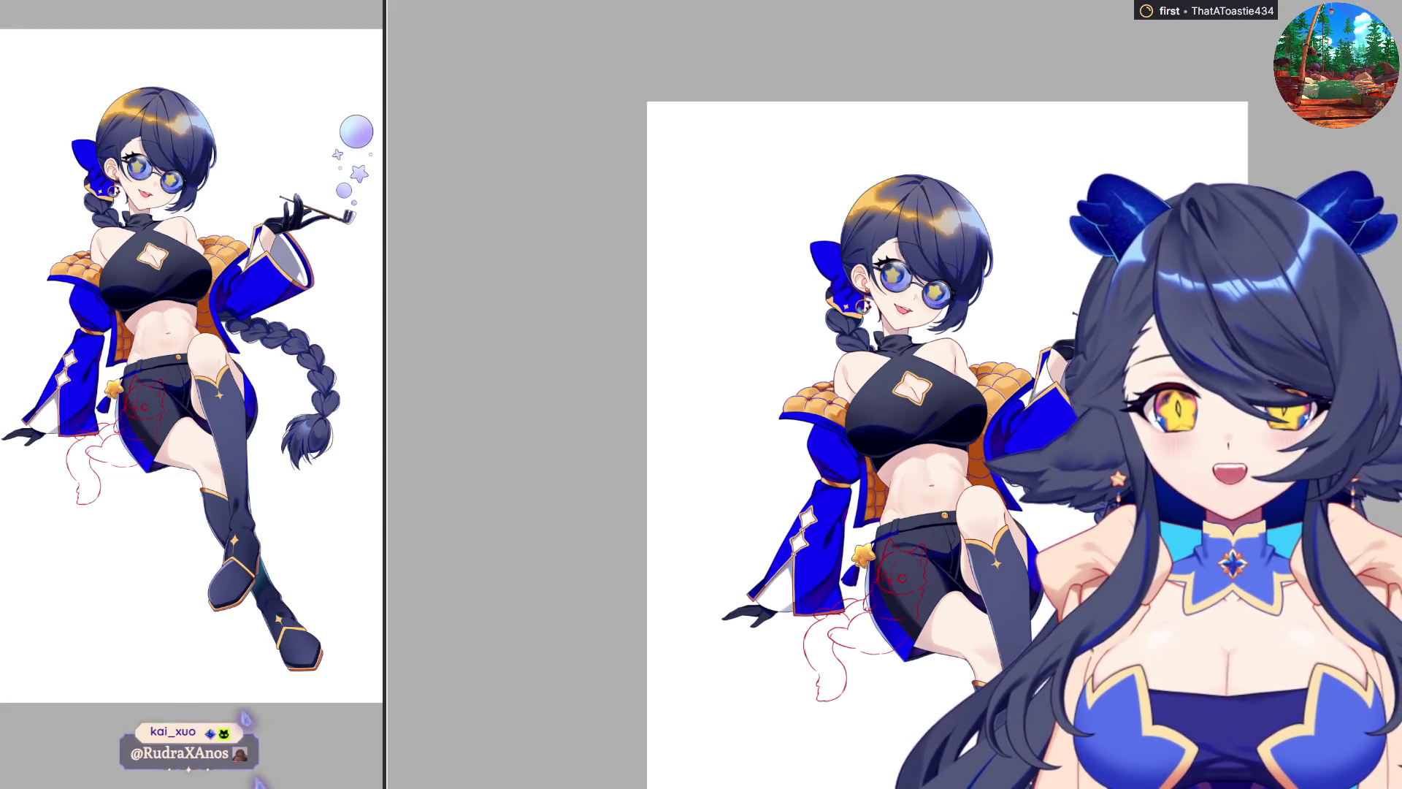
scroll(947, 444, down, 1)
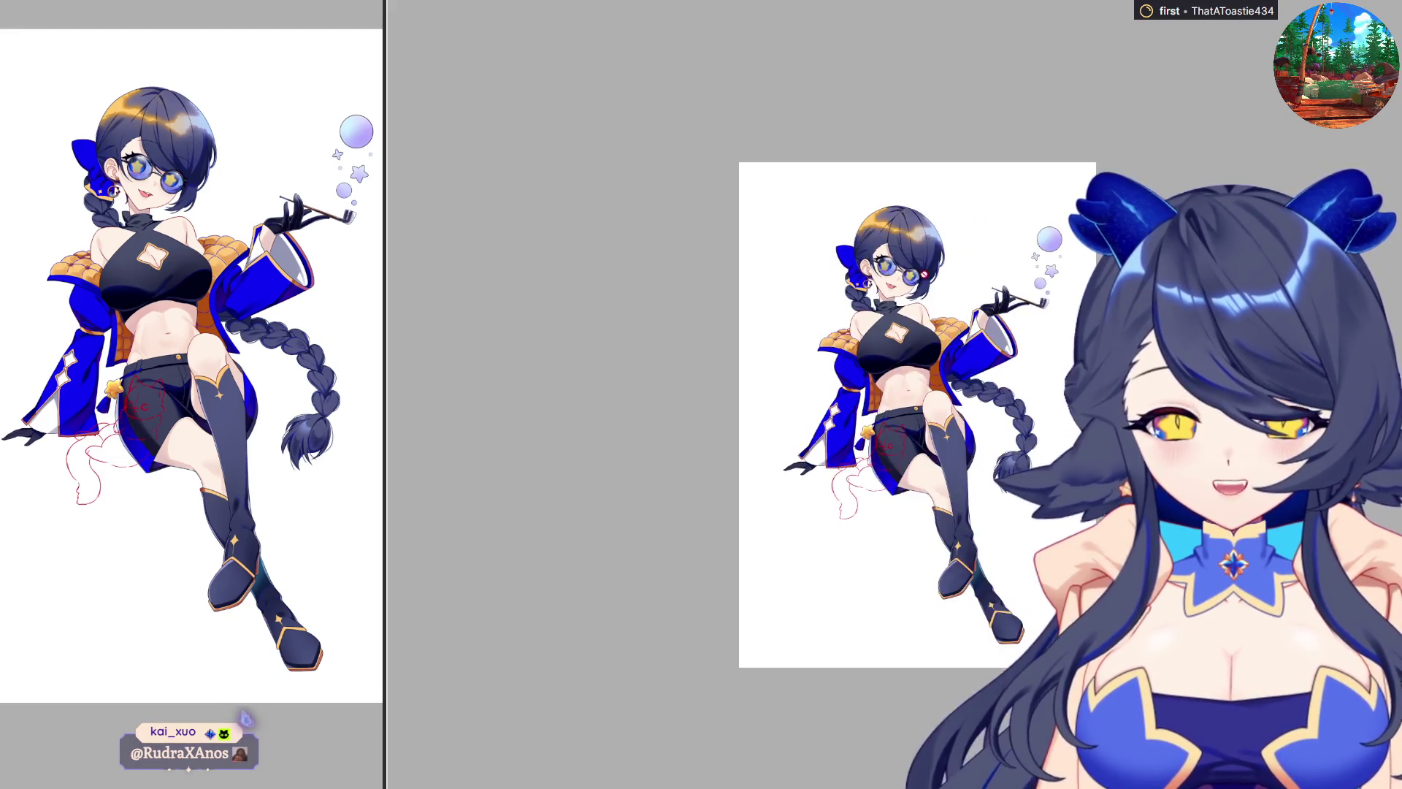
scroll(947, 445, up, 2)
scroll(947, 445, up, 2)
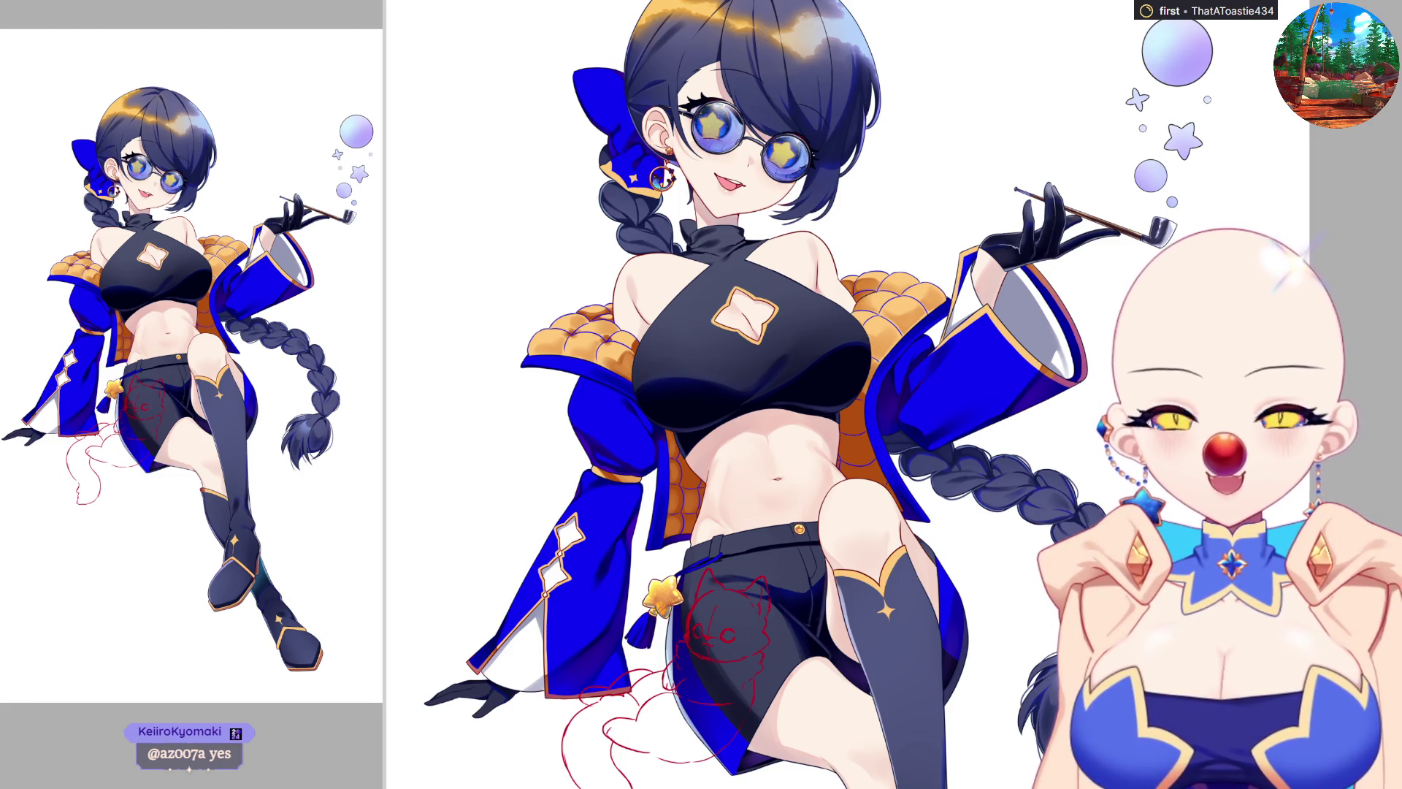
scroll(848, 395, down, 3)
scroll(731, 657, up, 8)
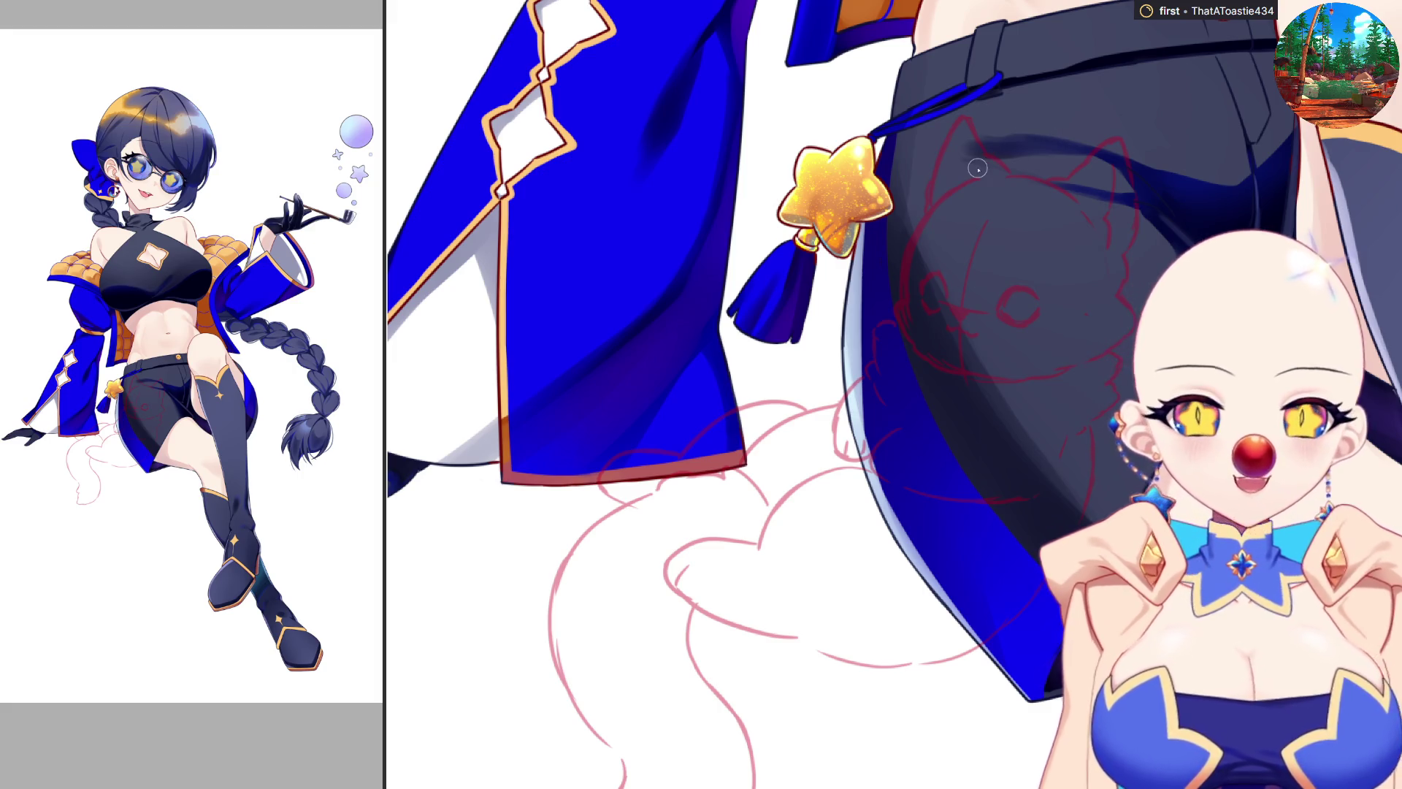
scroll(977, 175, up, 2)
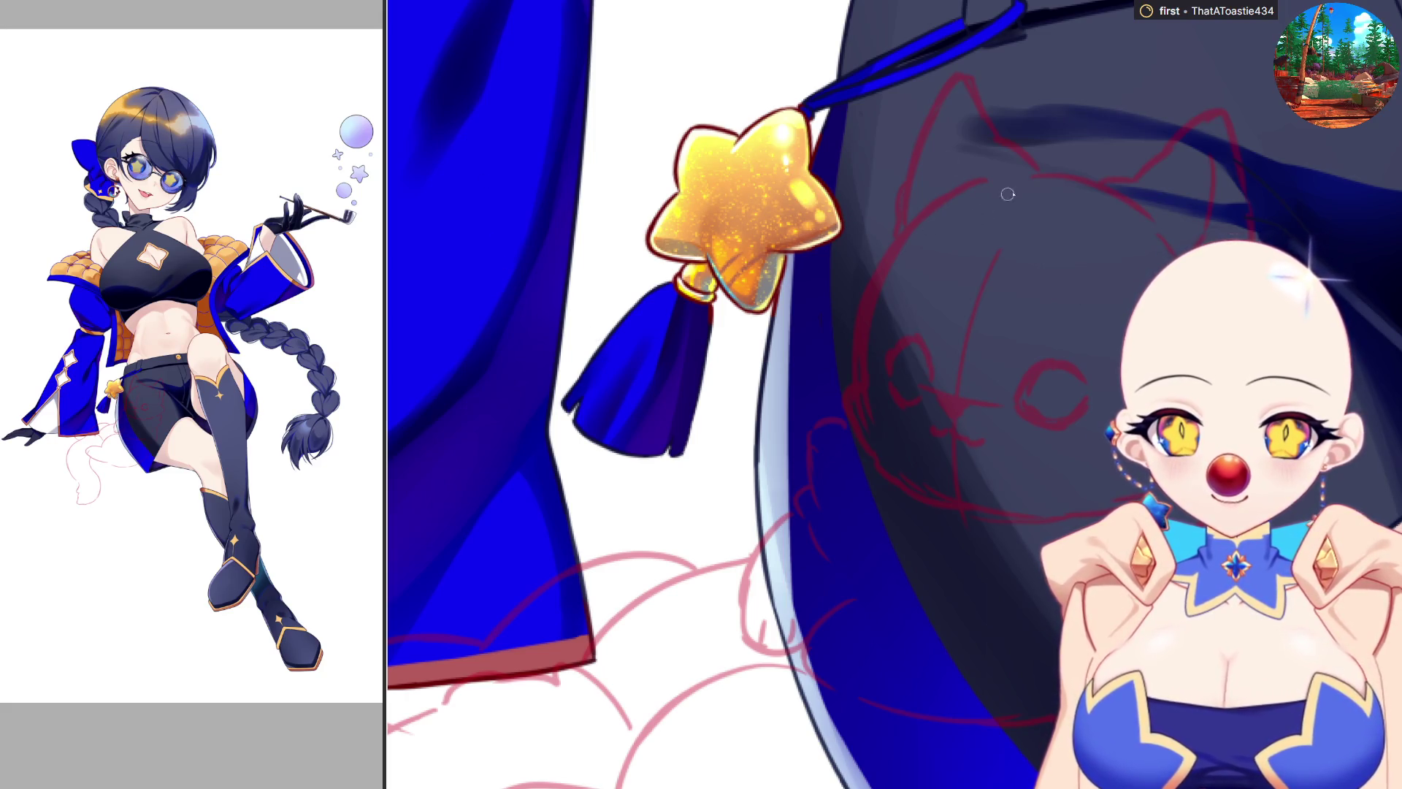
Step: Ink the cat's left head outline as one curve and its left ear on a flipped canvas
mouse_move(964, 186)
mouse_down()
mouse_move(919, 213)
mouse_move(855, 401)
mouse_up()
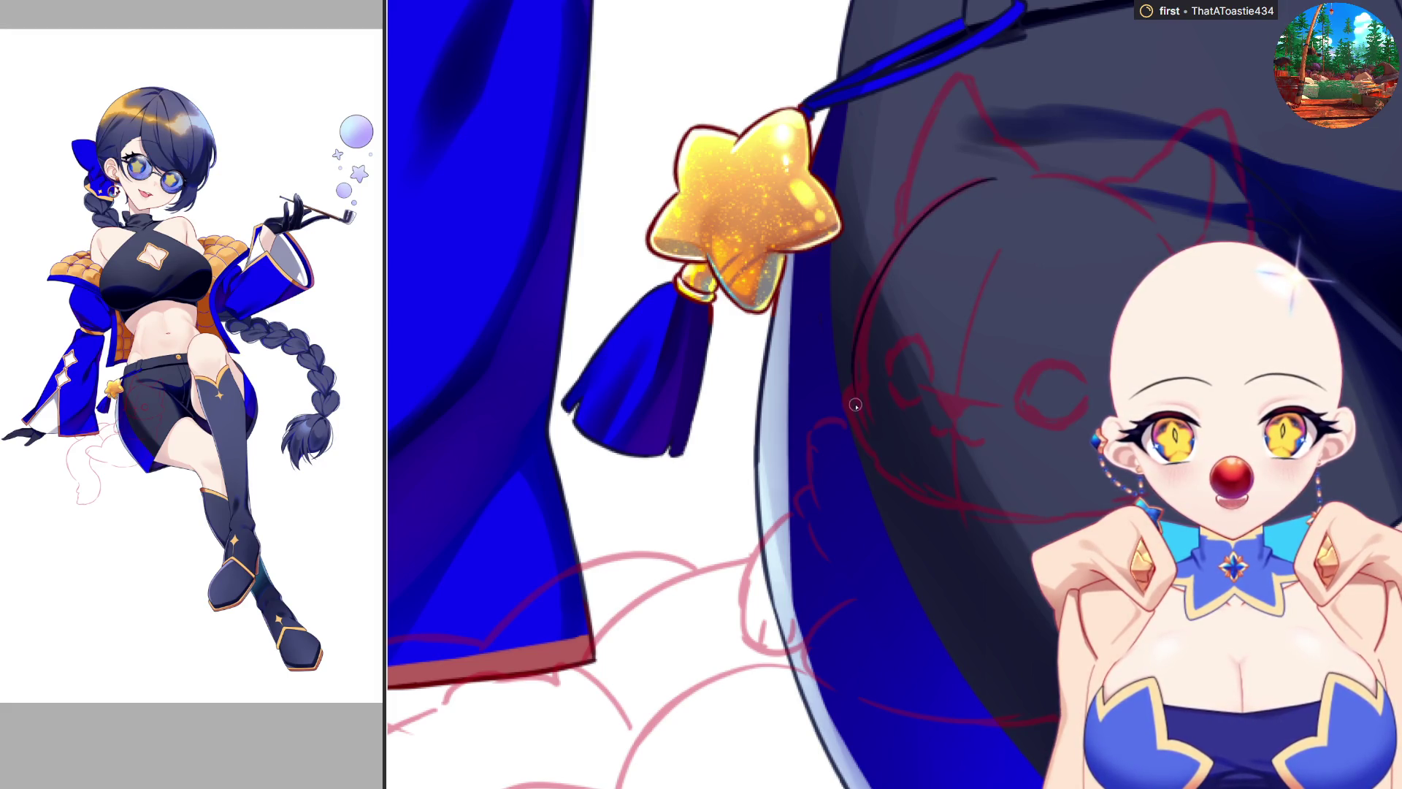
key(ctrl+z)
mouse_move(994, 177)
mouse_down()
mouse_move(906, 234)
mouse_move(859, 402)
mouse_up()
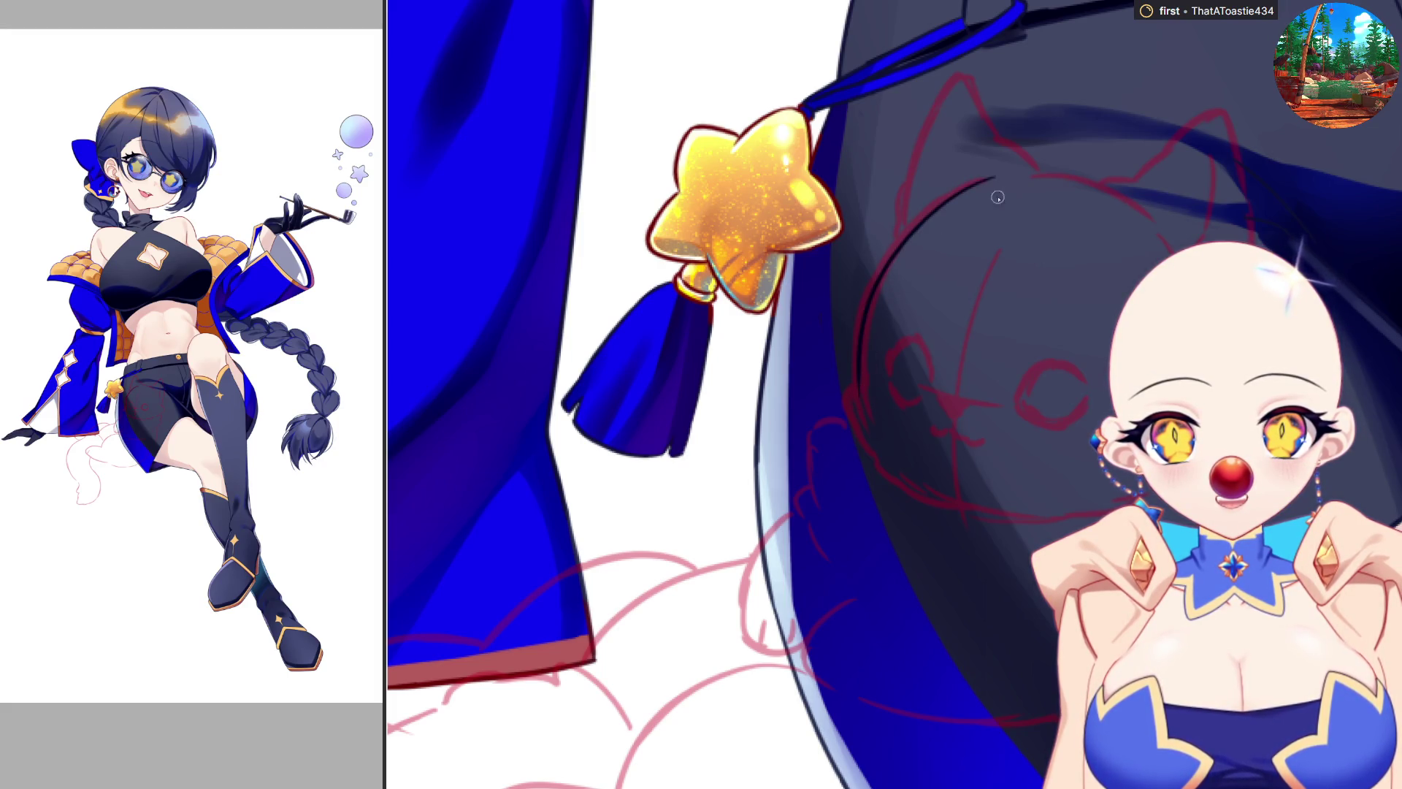
key(ctrl+z)
mouse_move(997, 178)
mouse_down()
mouse_move(928, 212)
mouse_move(871, 402)
mouse_move(847, 431)
mouse_move(868, 451)
mouse_up()
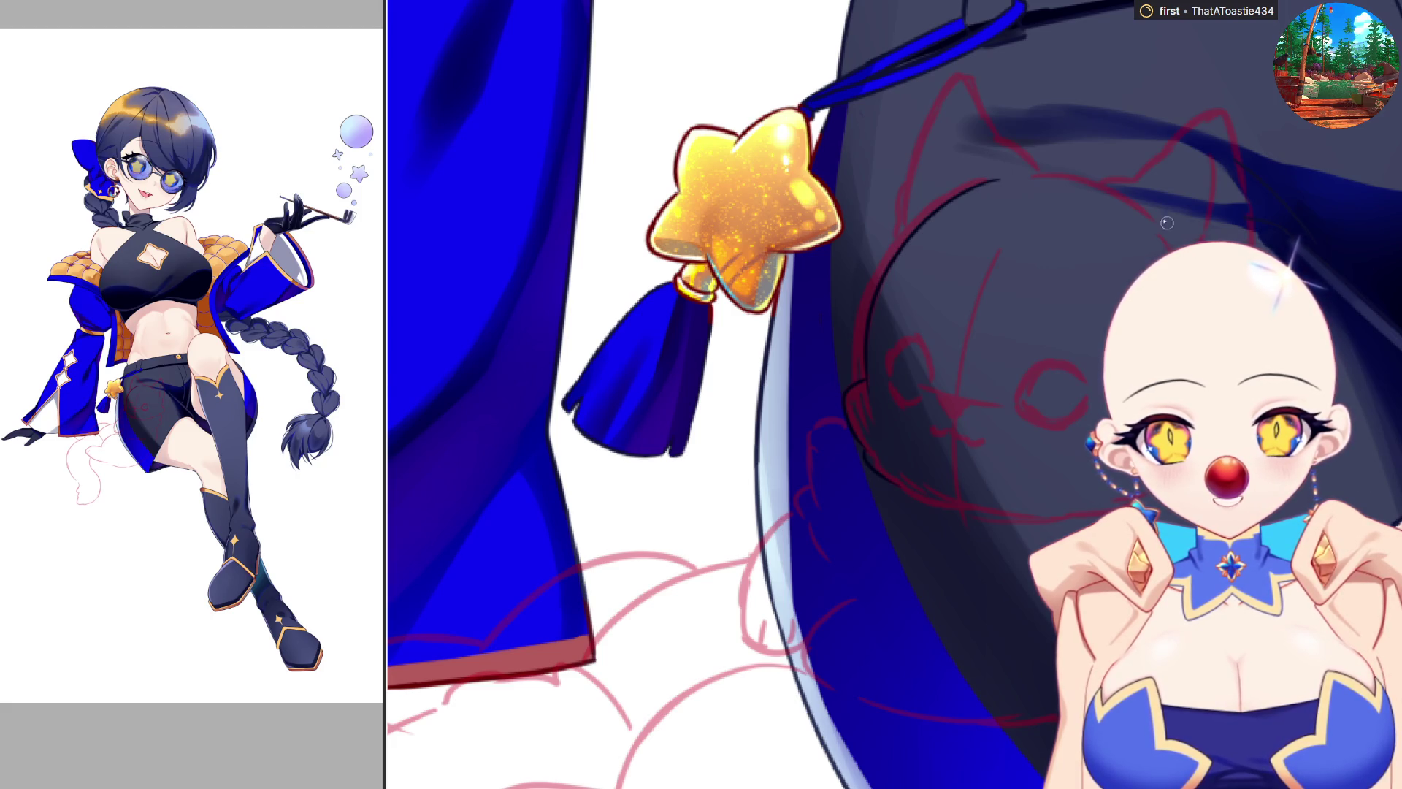
key(h)
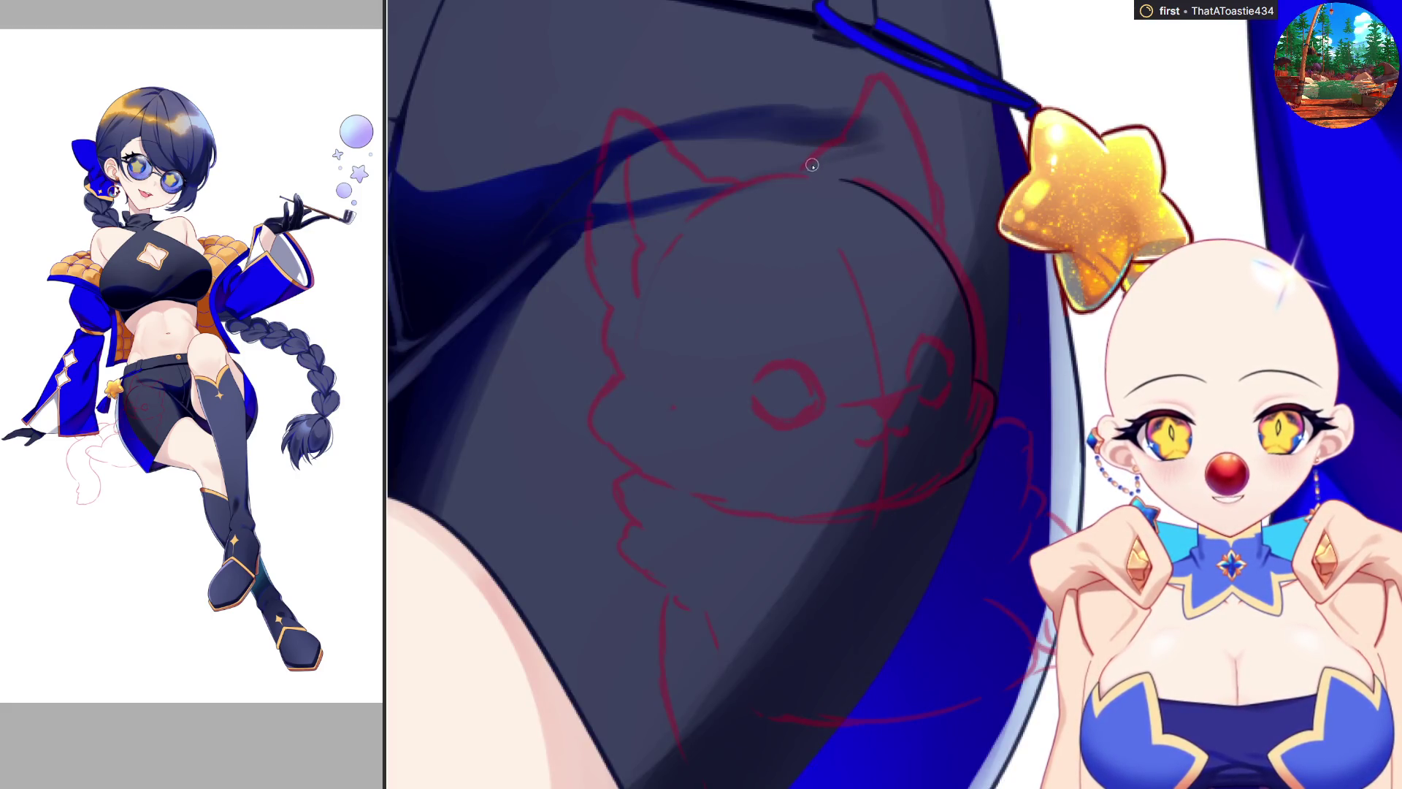
mouse_move(812, 165)
mouse_down()
mouse_move(862, 91)
mouse_move(900, 94)
mouse_move(903, 119)
mouse_up()
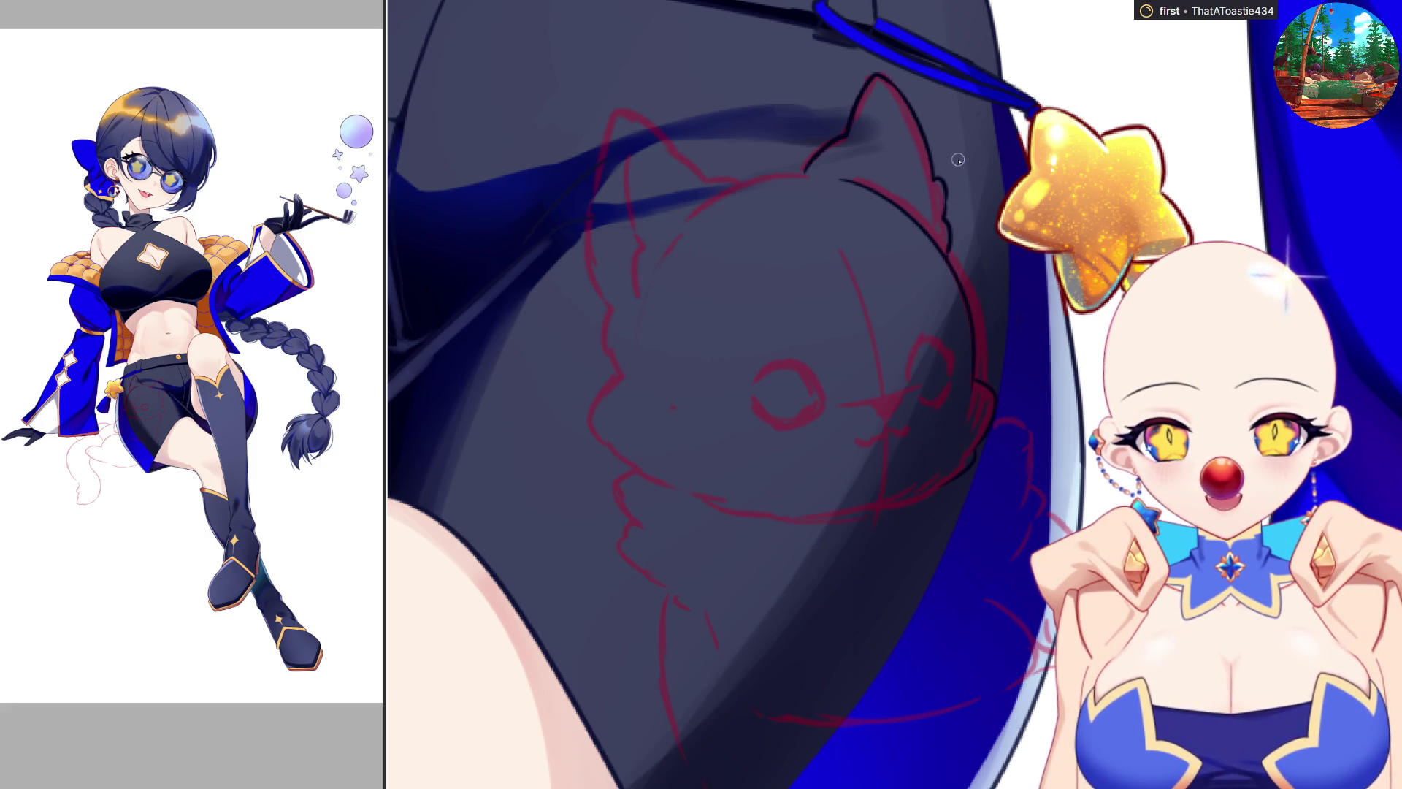
key(h)
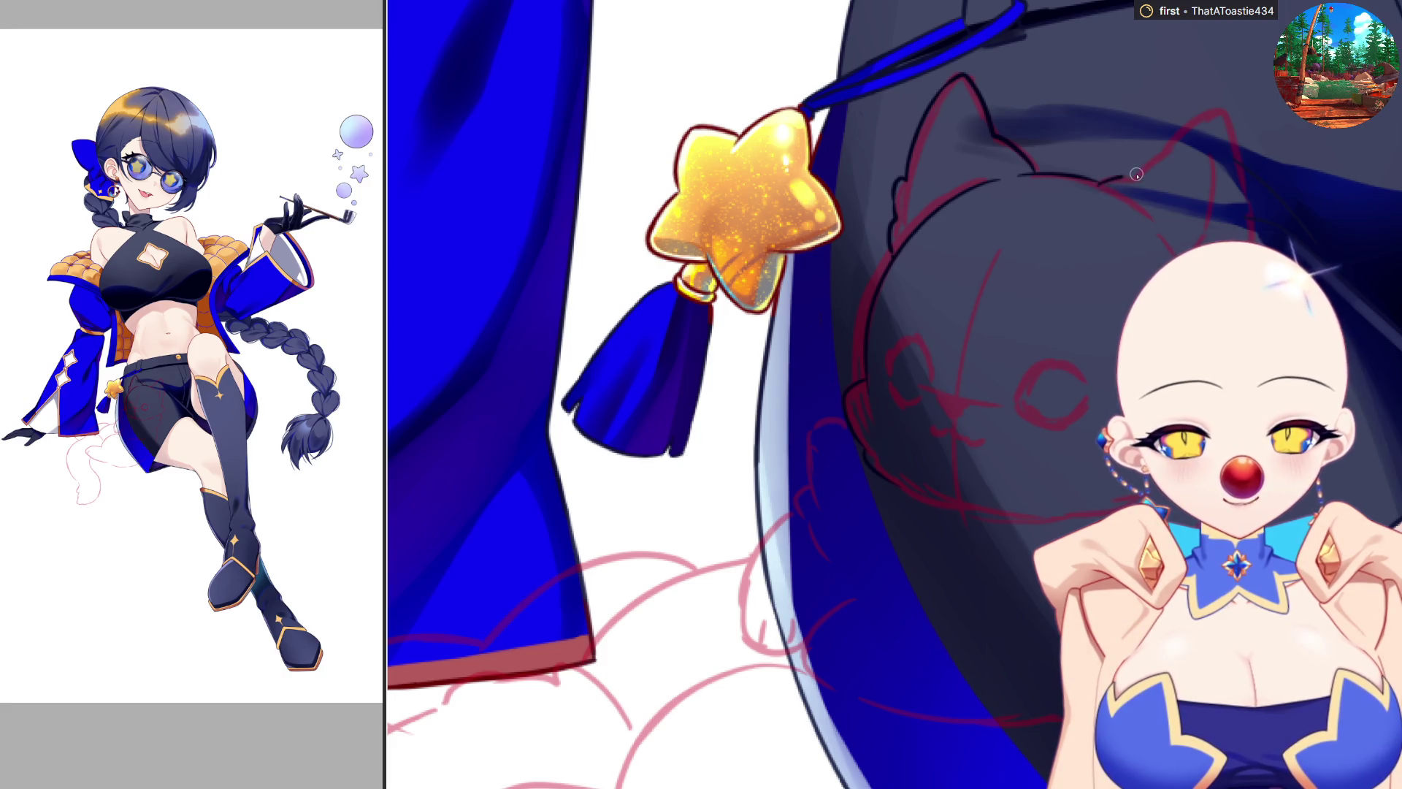
Step: Try the cat's right ear outline, undo it, then paint a small dark nose
mouse_move(1098, 182)
mouse_down()
mouse_move(1146, 171)
mouse_move(1213, 109)
mouse_up()
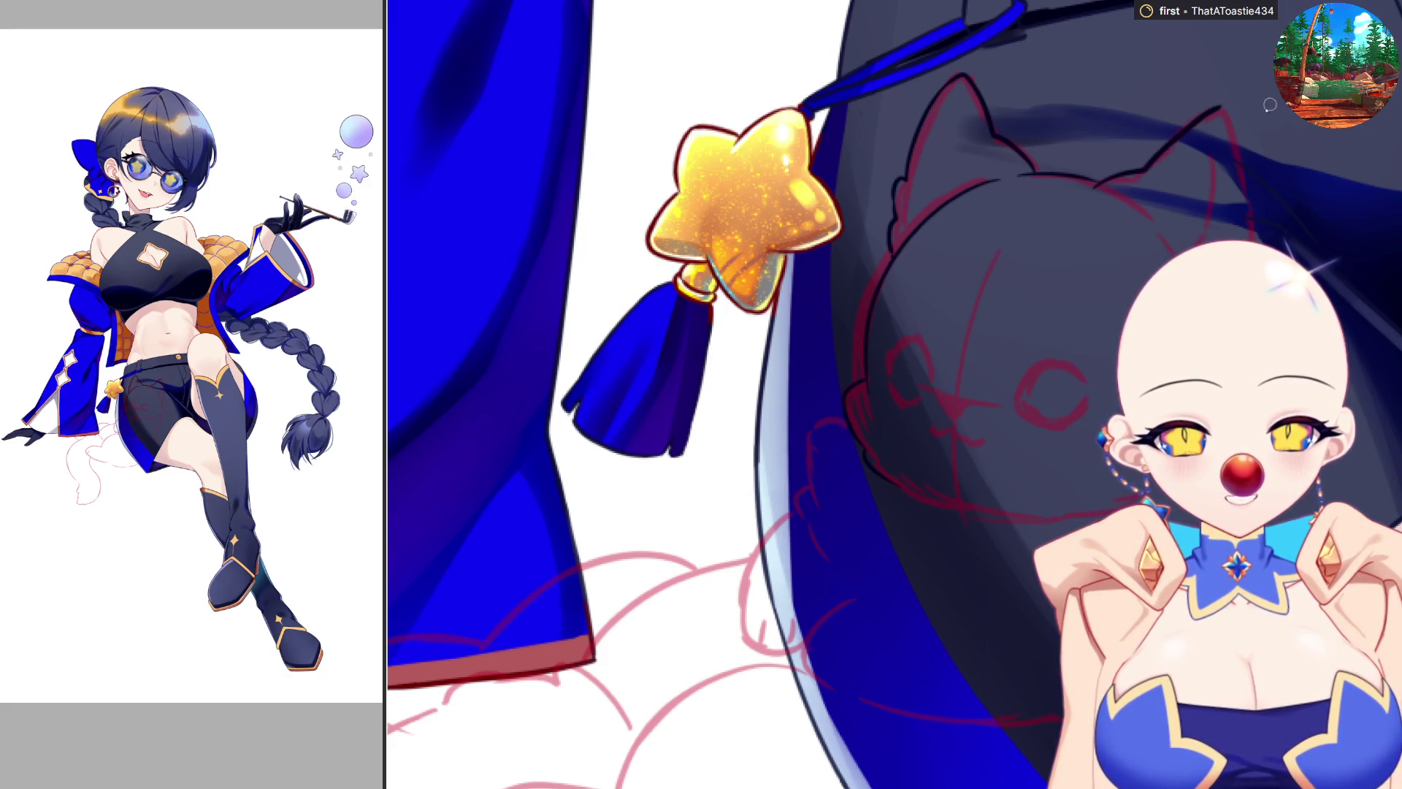
key(ctrl+z)
mouse_move(1092, 185)
mouse_down()
mouse_move(1132, 173)
mouse_move(1114, 177)
mouse_move(1230, 98)
mouse_move(1259, 229)
mouse_up()
key(ctrl+z)
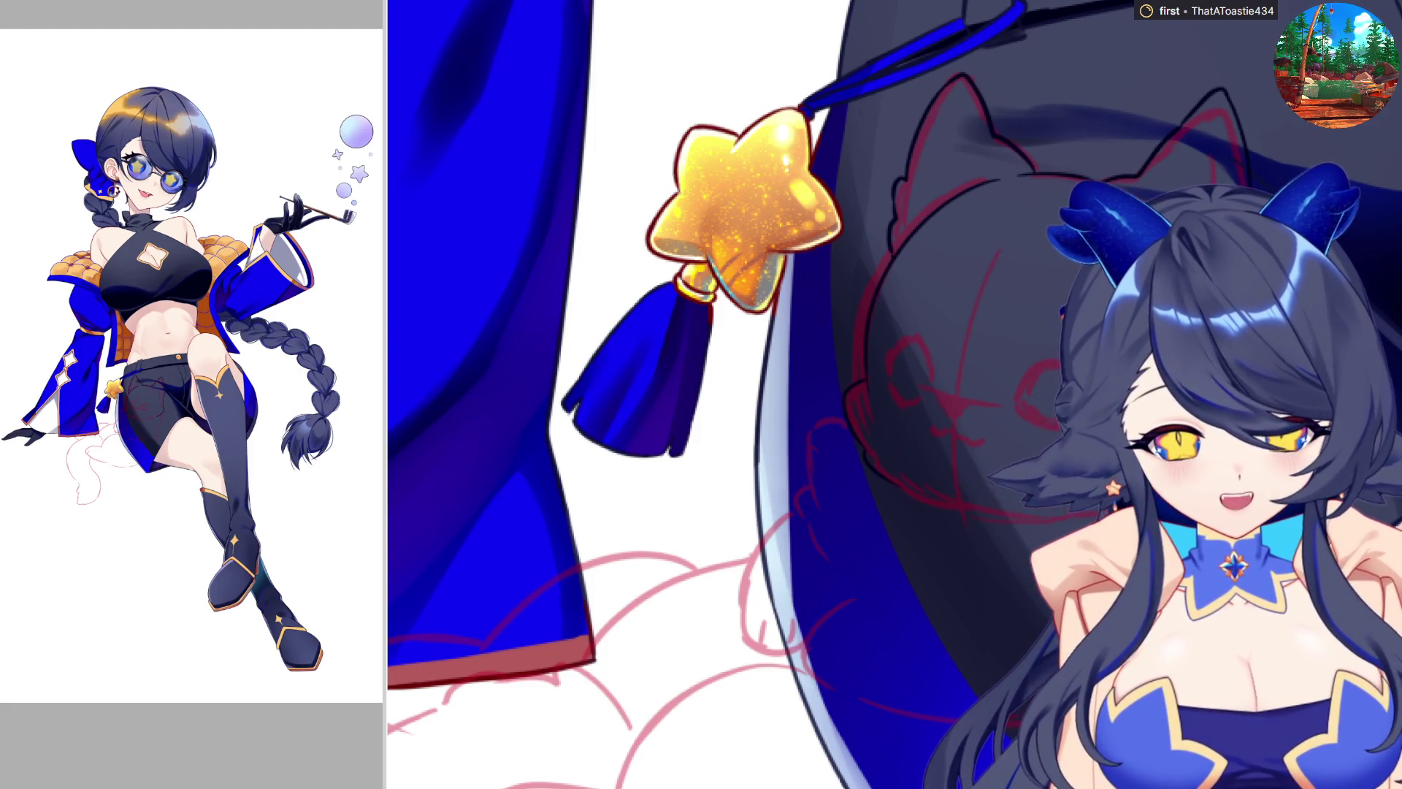
scroll(730, 394, down, 2)
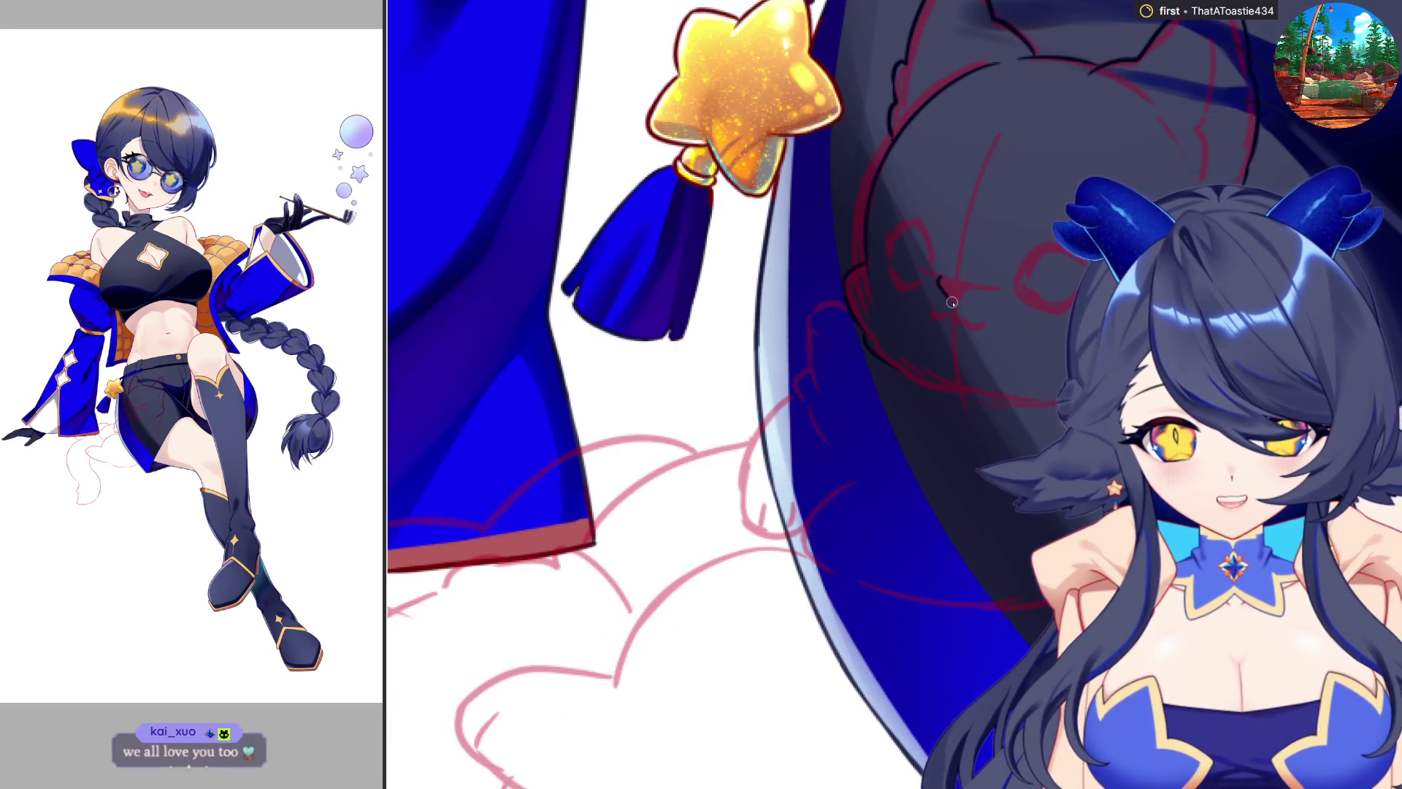
drag(938, 279, 959, 293)
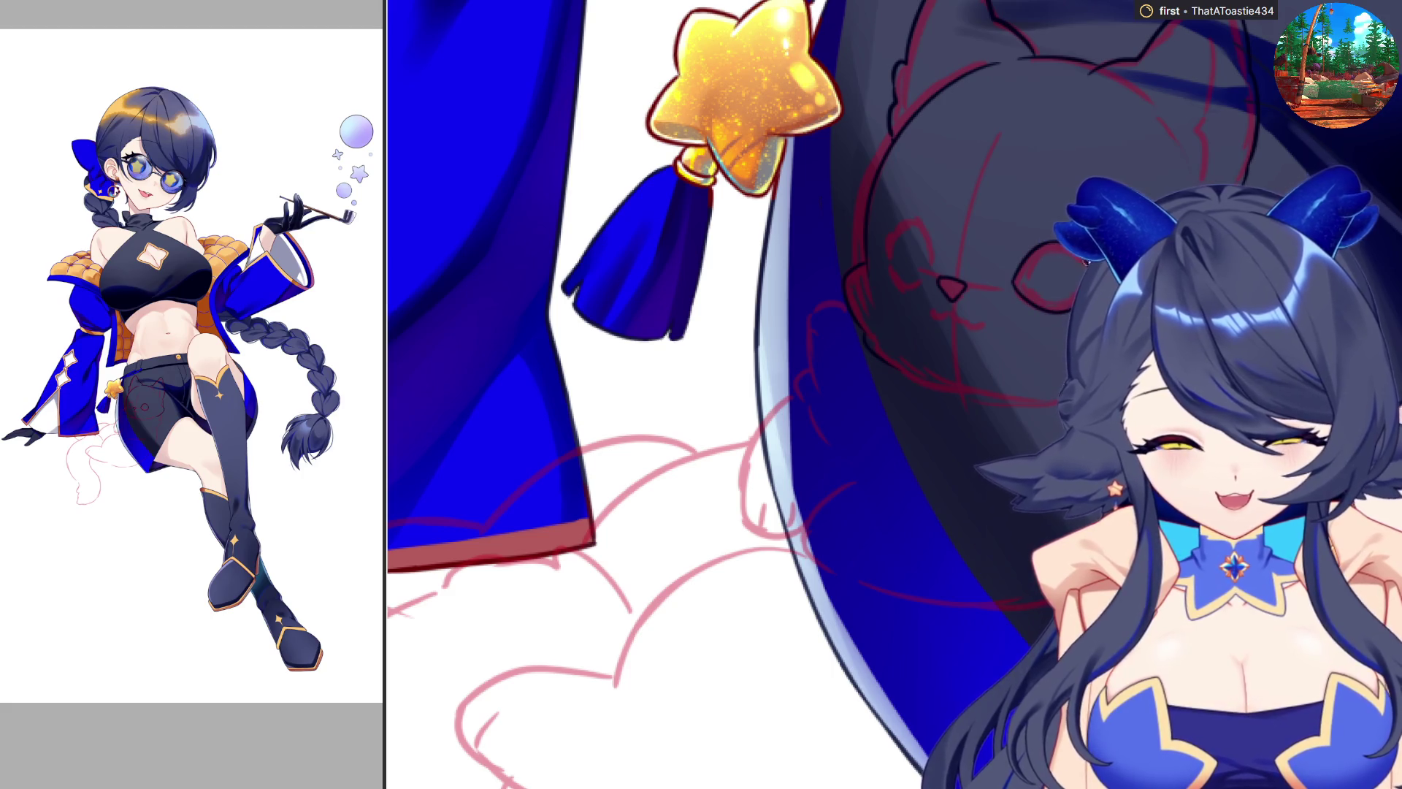
Step: Ink the cat's eye outline, the mouth below its nose and its ear lines, flipping the canvas
key(h)
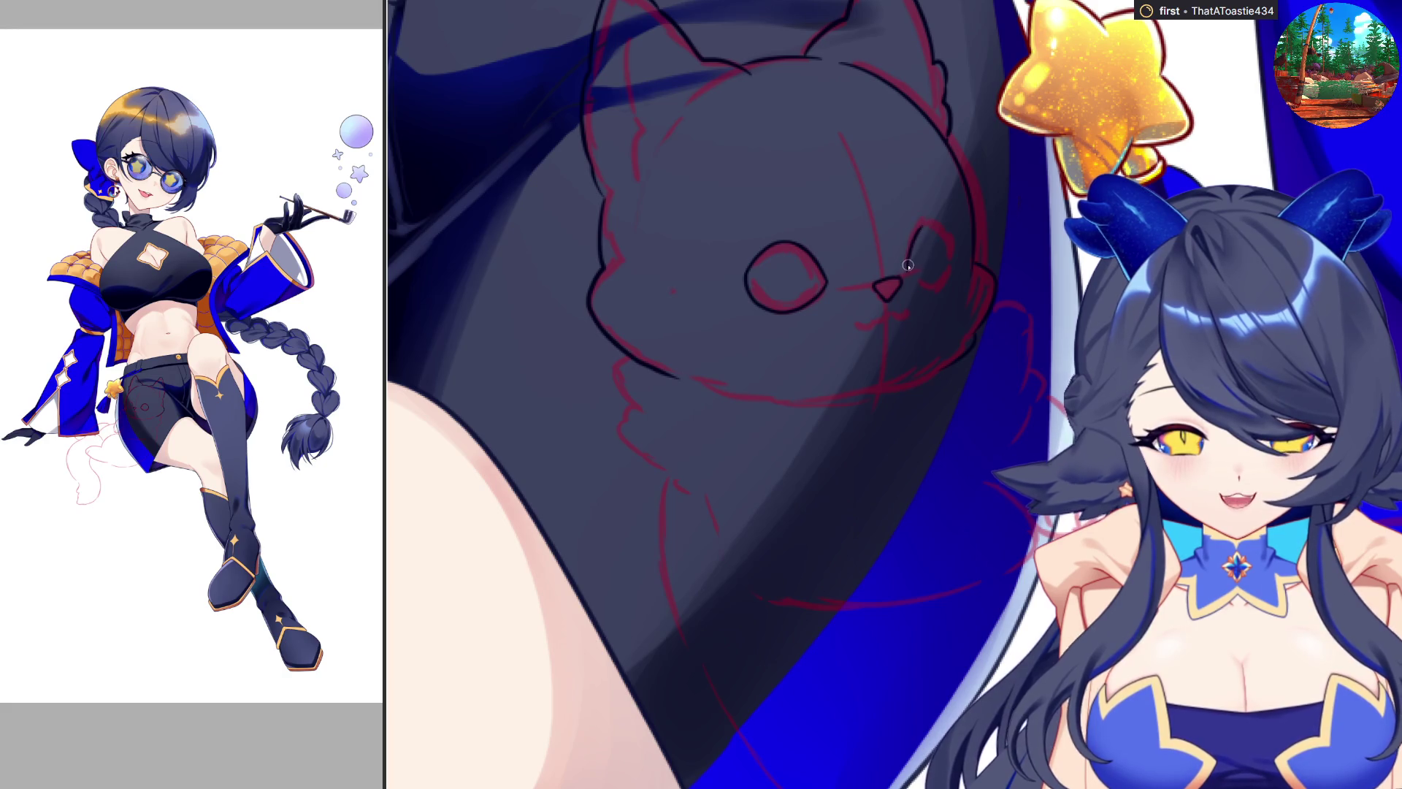
mouse_move(920, 224)
mouse_down()
mouse_move(938, 223)
mouse_move(924, 228)
mouse_move(950, 245)
mouse_move(947, 279)
mouse_move(909, 268)
mouse_move(945, 282)
mouse_up()
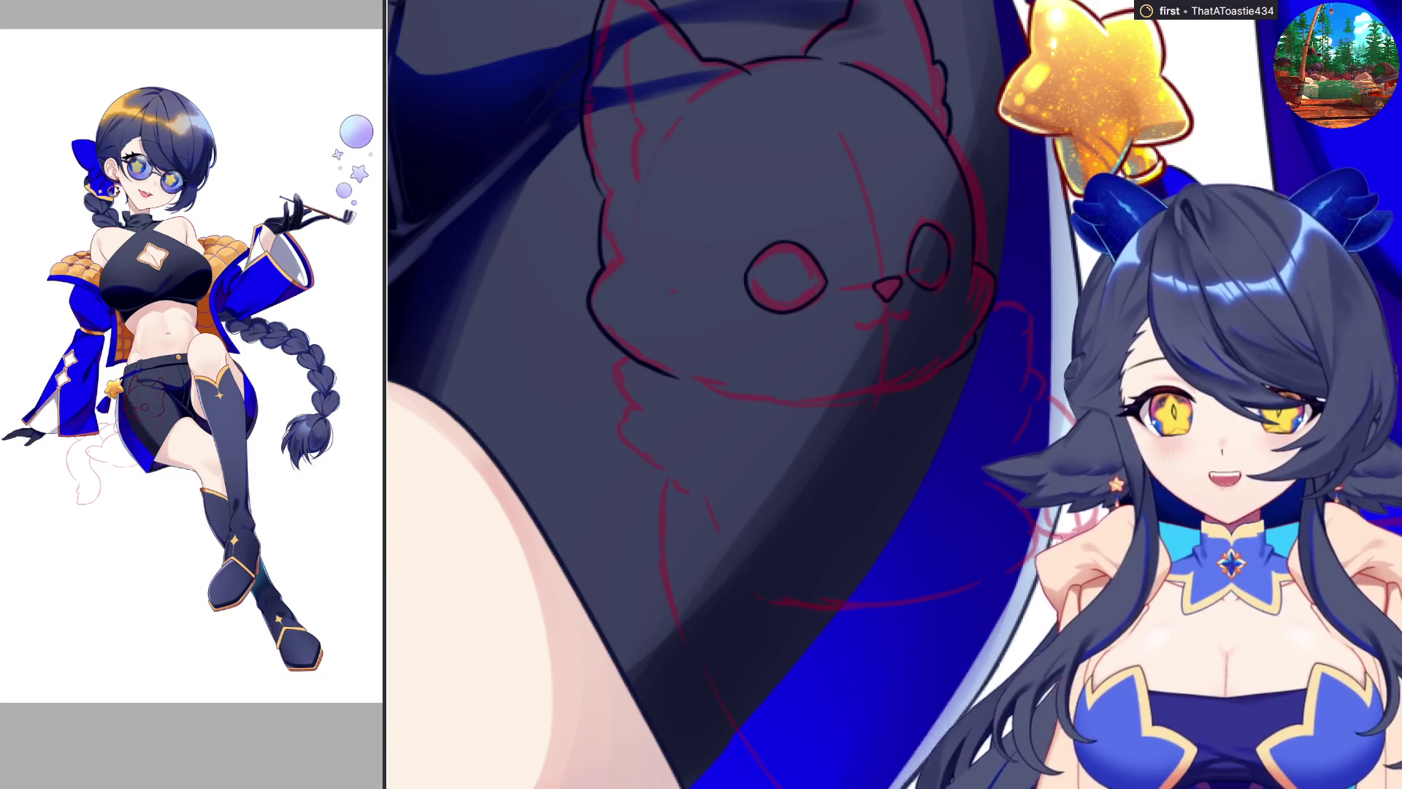
key(h)
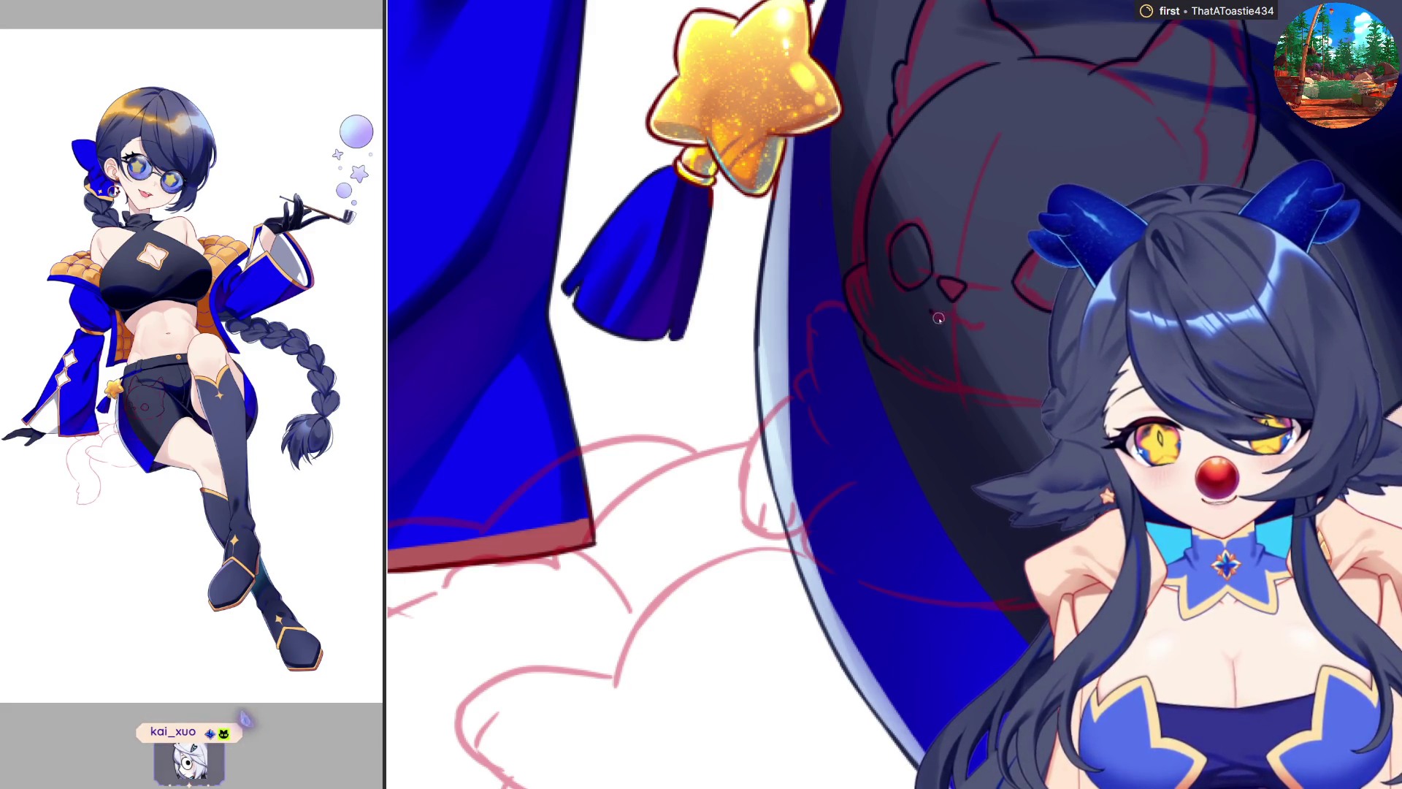
drag(955, 316, 991, 315)
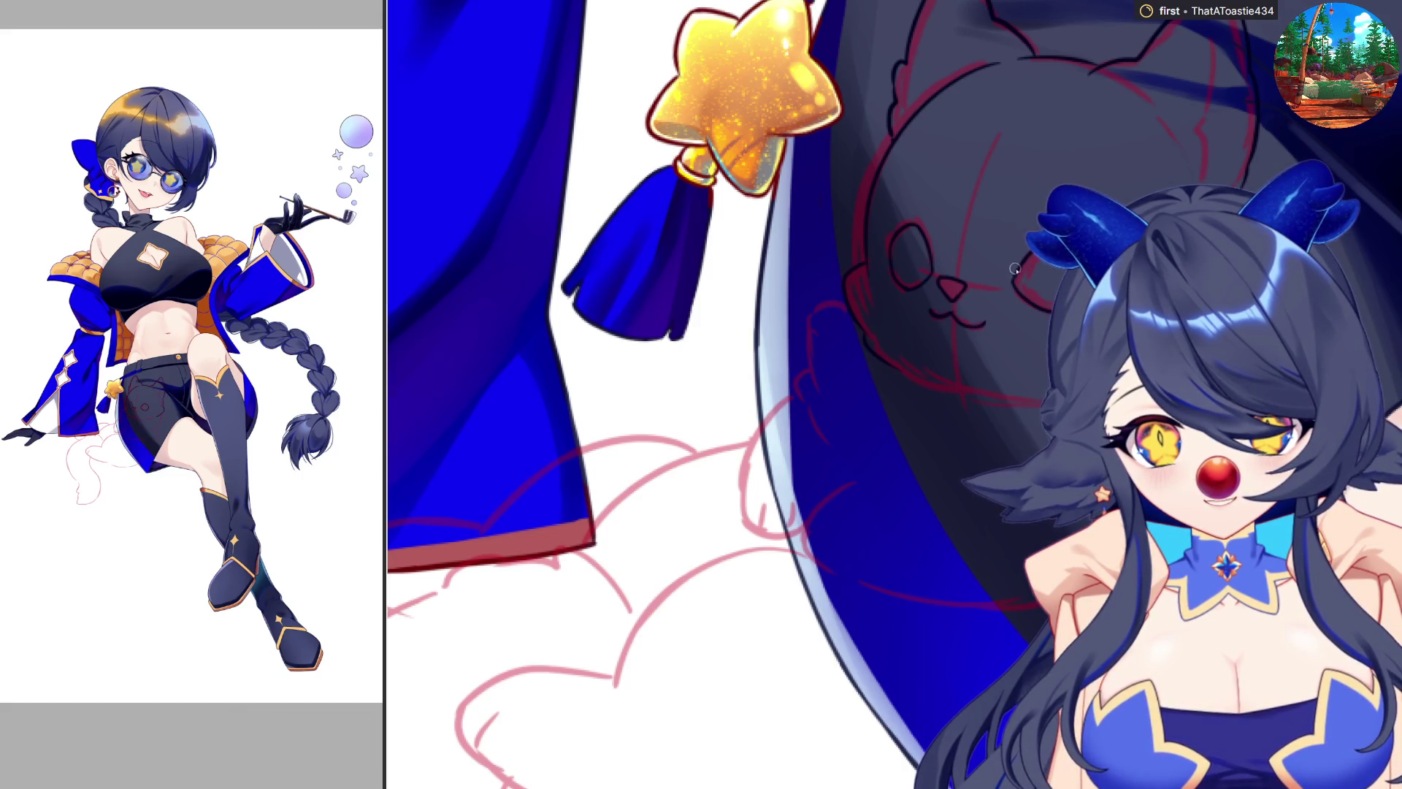
drag(1022, 372, 913, 409)
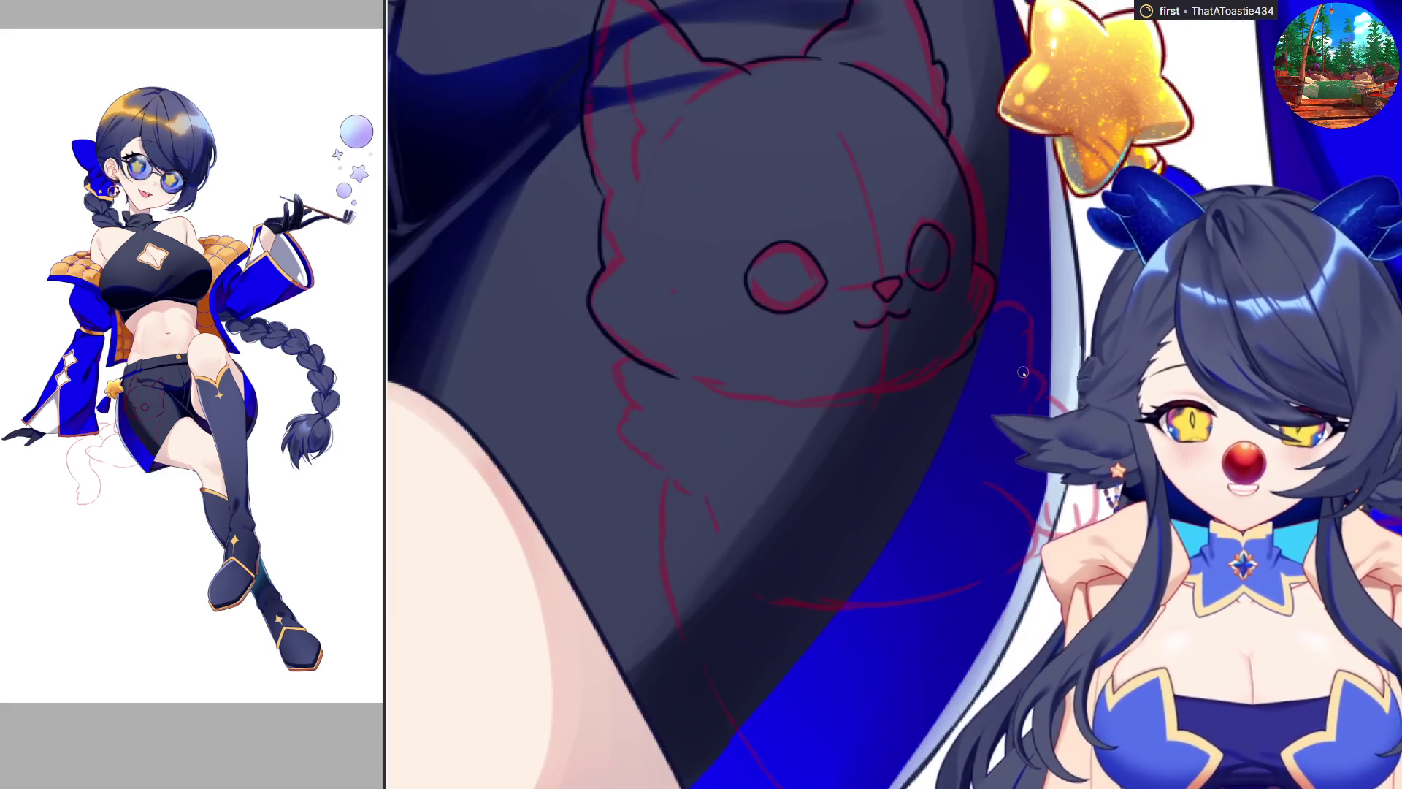
drag(620, 4, 640, 115)
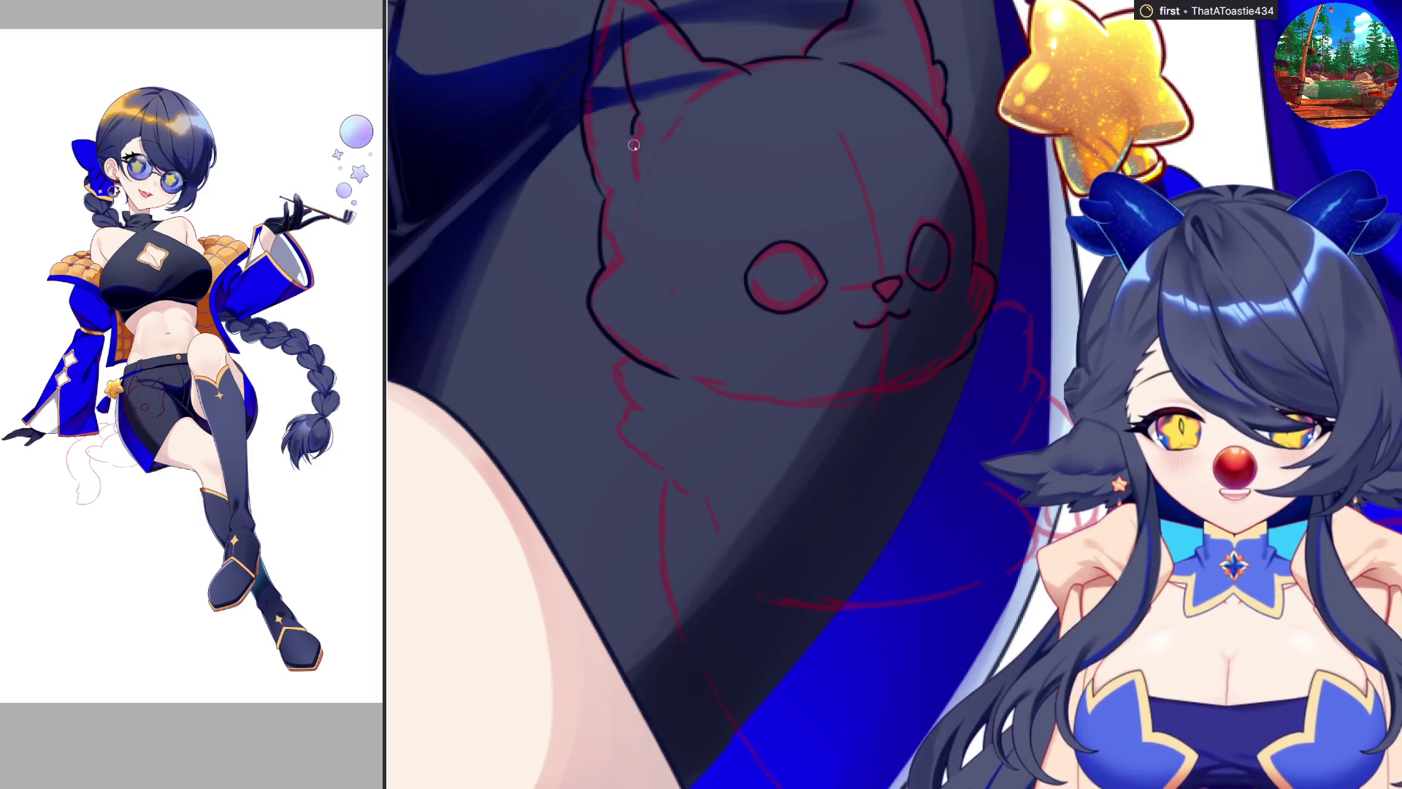
key(h)
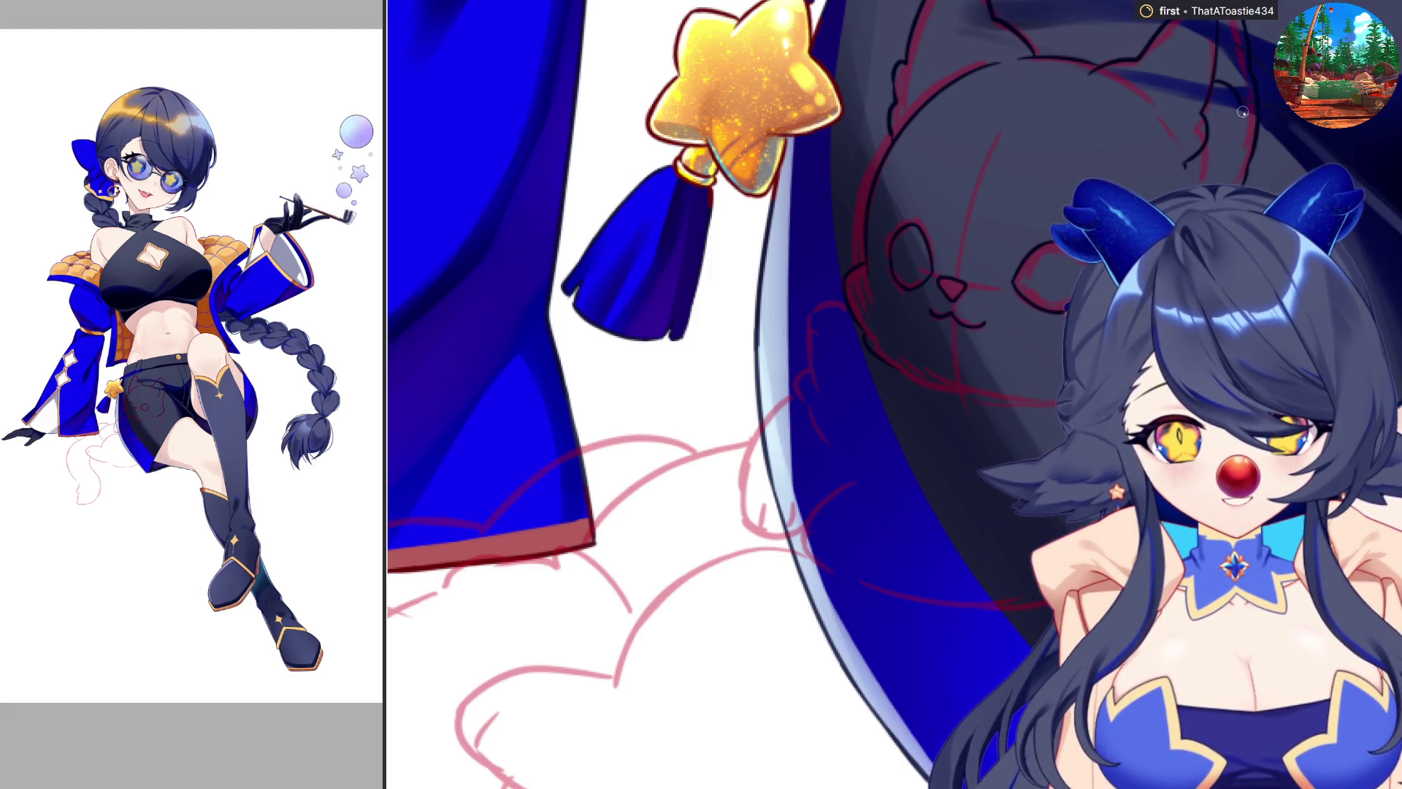
drag(1242, 107, 1242, 140)
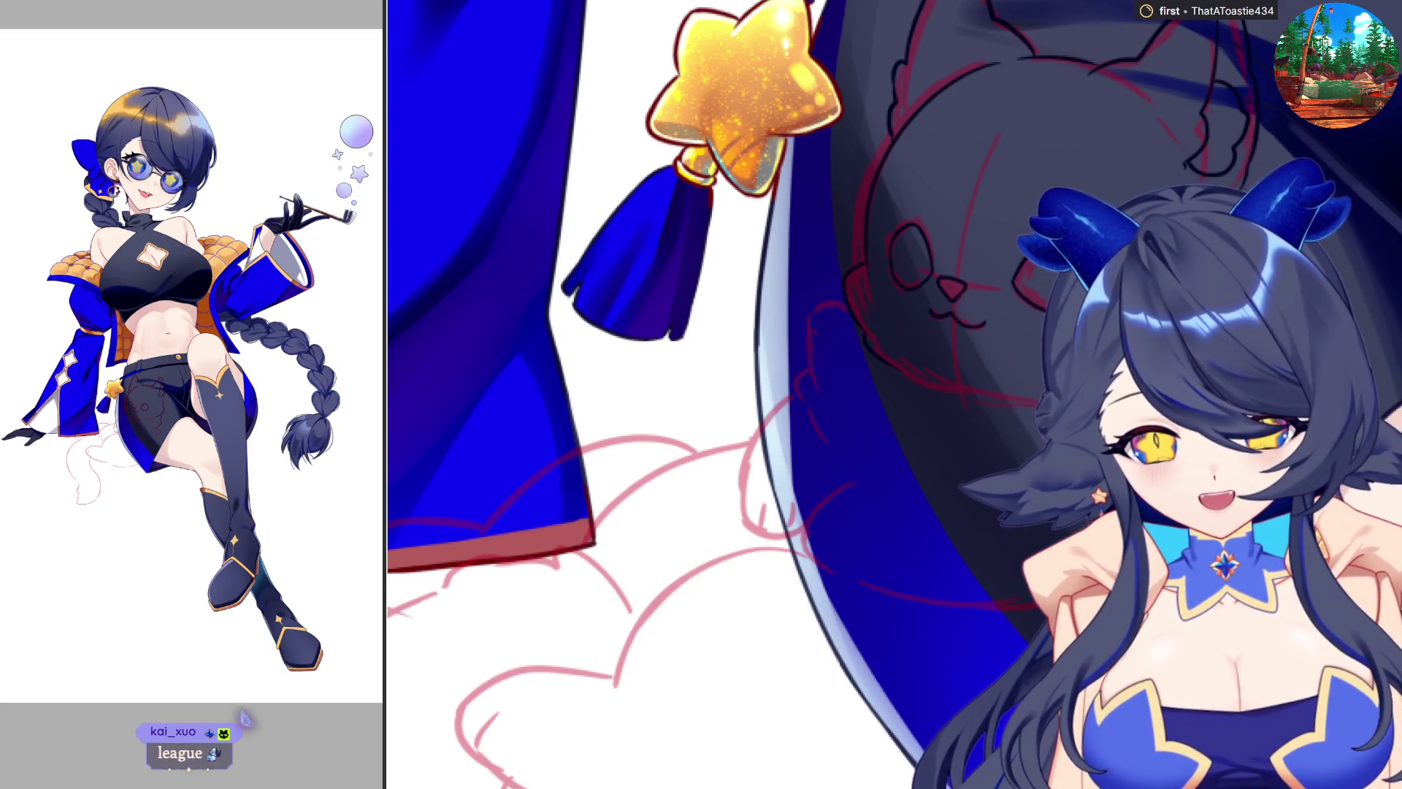
Step: Shift the view over the cat's ear and fluffy cheek-to-chest outline for inking
scroll(973, 520, up, 2)
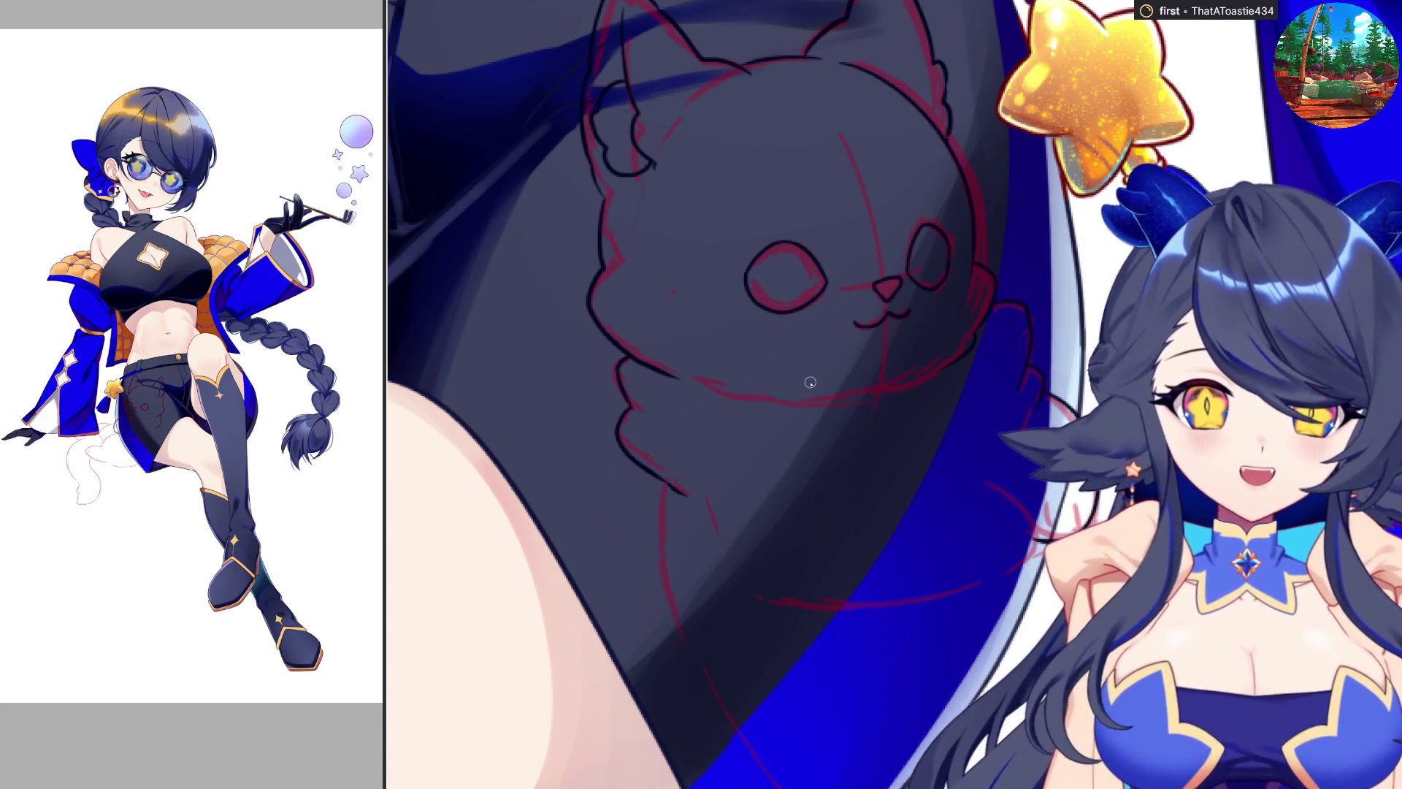
scroll(811, 382, down, 1)
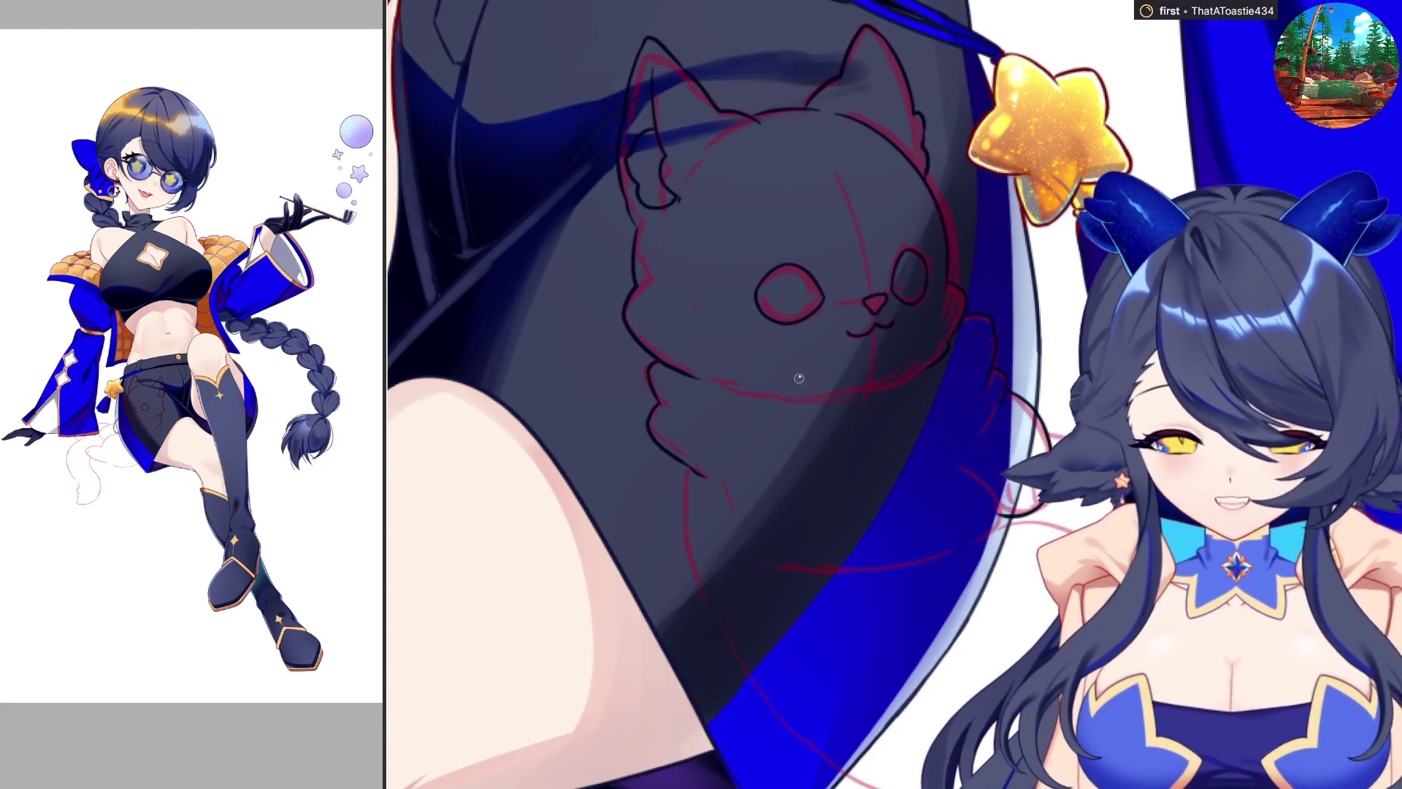
scroll(799, 377, down, 2)
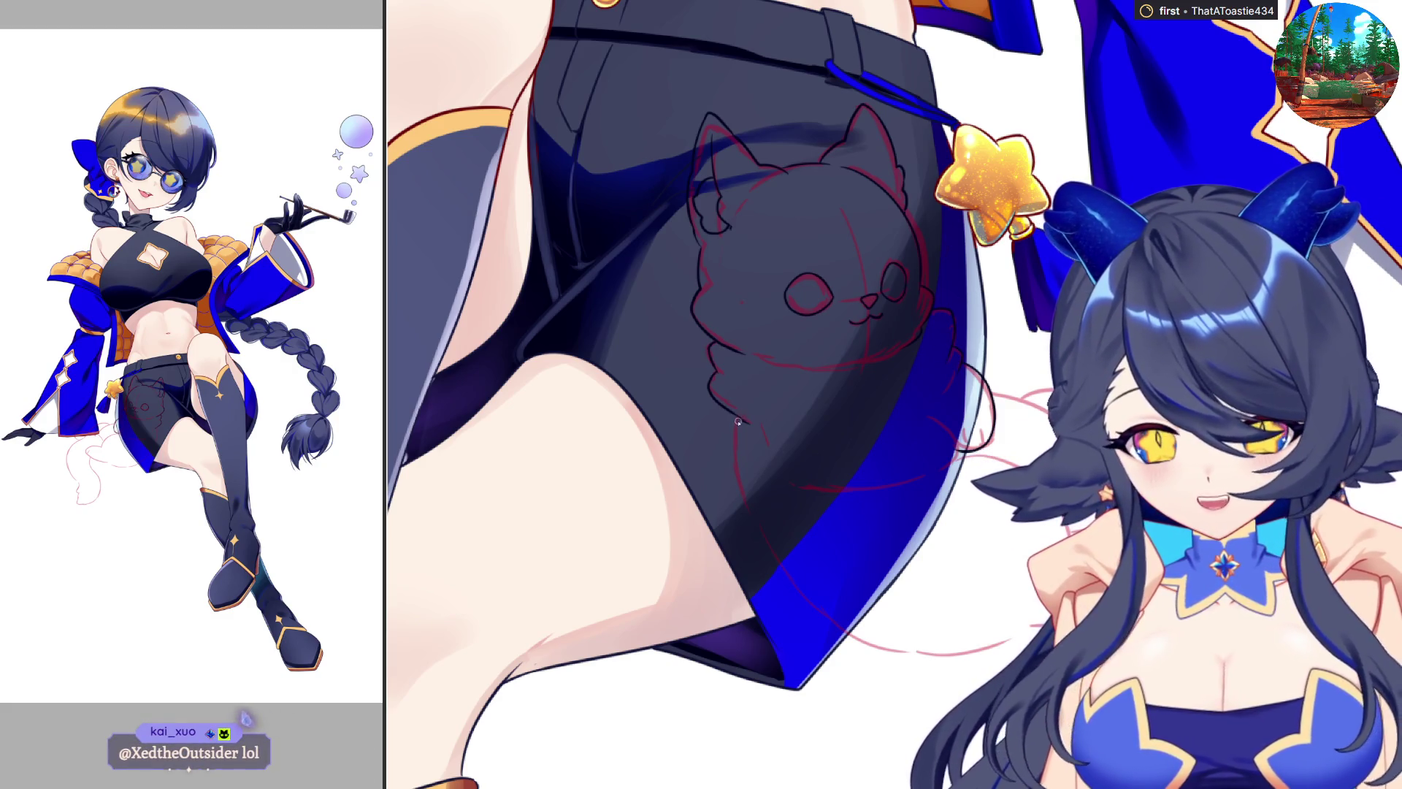
mouse_move(735, 417)
mouse_down()
mouse_move(757, 544)
mouse_move(888, 643)
mouse_move(737, 419)
mouse_move(737, 464)
mouse_move(900, 658)
mouse_move(959, 648)
mouse_up()
Step: Undo the overshooting back stroke, then ink the cat's curving tail on a flipped canvas
key(ctrl+z)
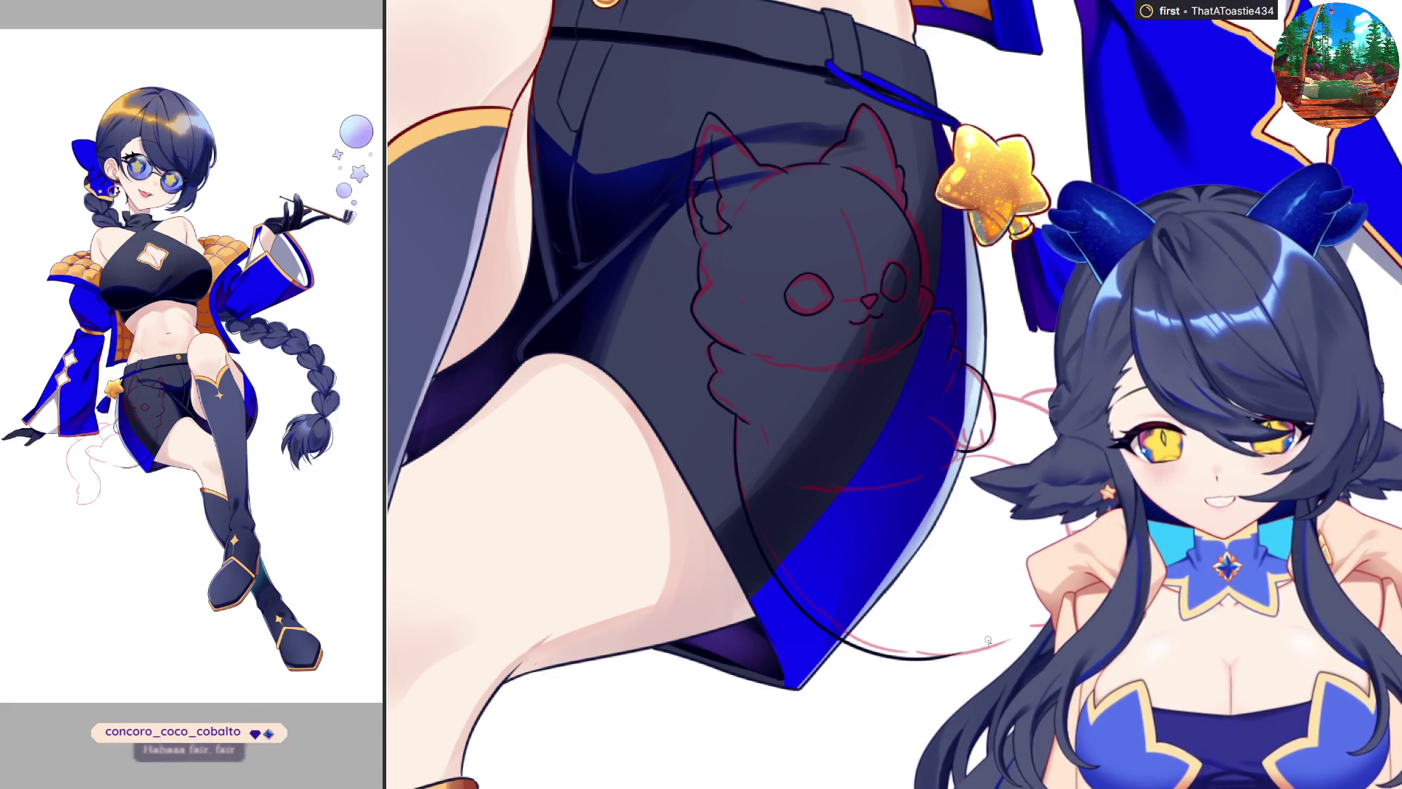
key(ctrl+Tab)
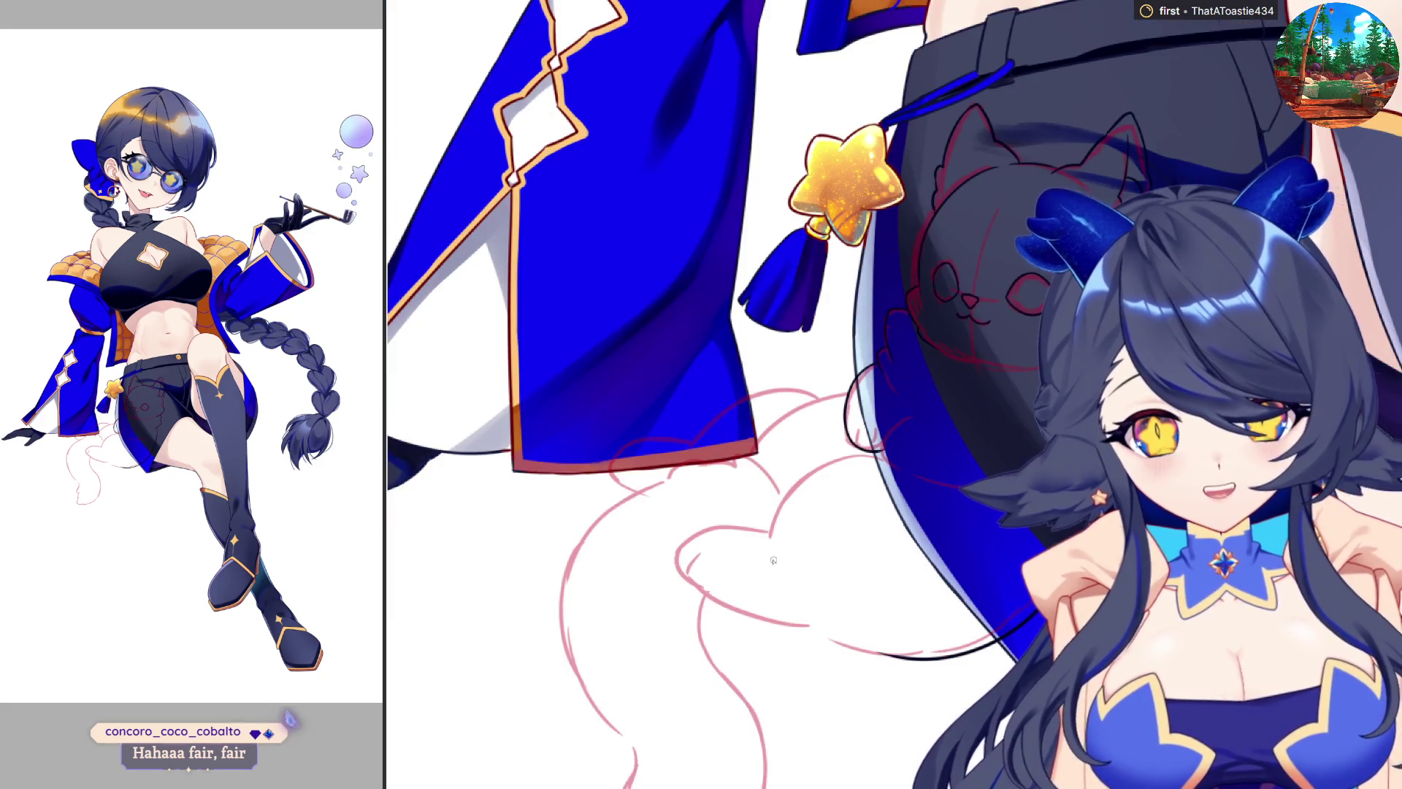
key(ctrl+Tab)
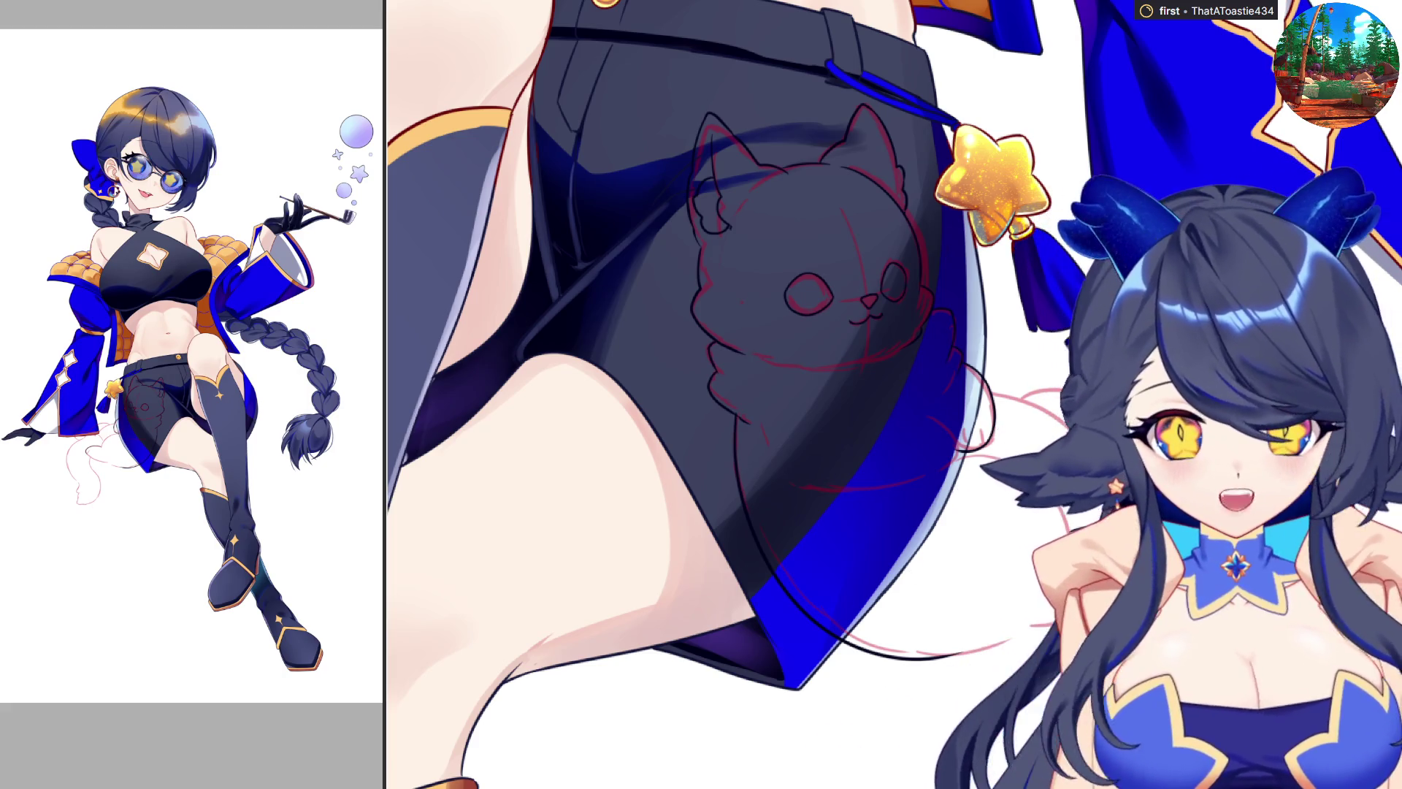
key(h)
mouse_move(683, 573)
mouse_down()
mouse_move(739, 613)
mouse_move(899, 661)
mouse_up()
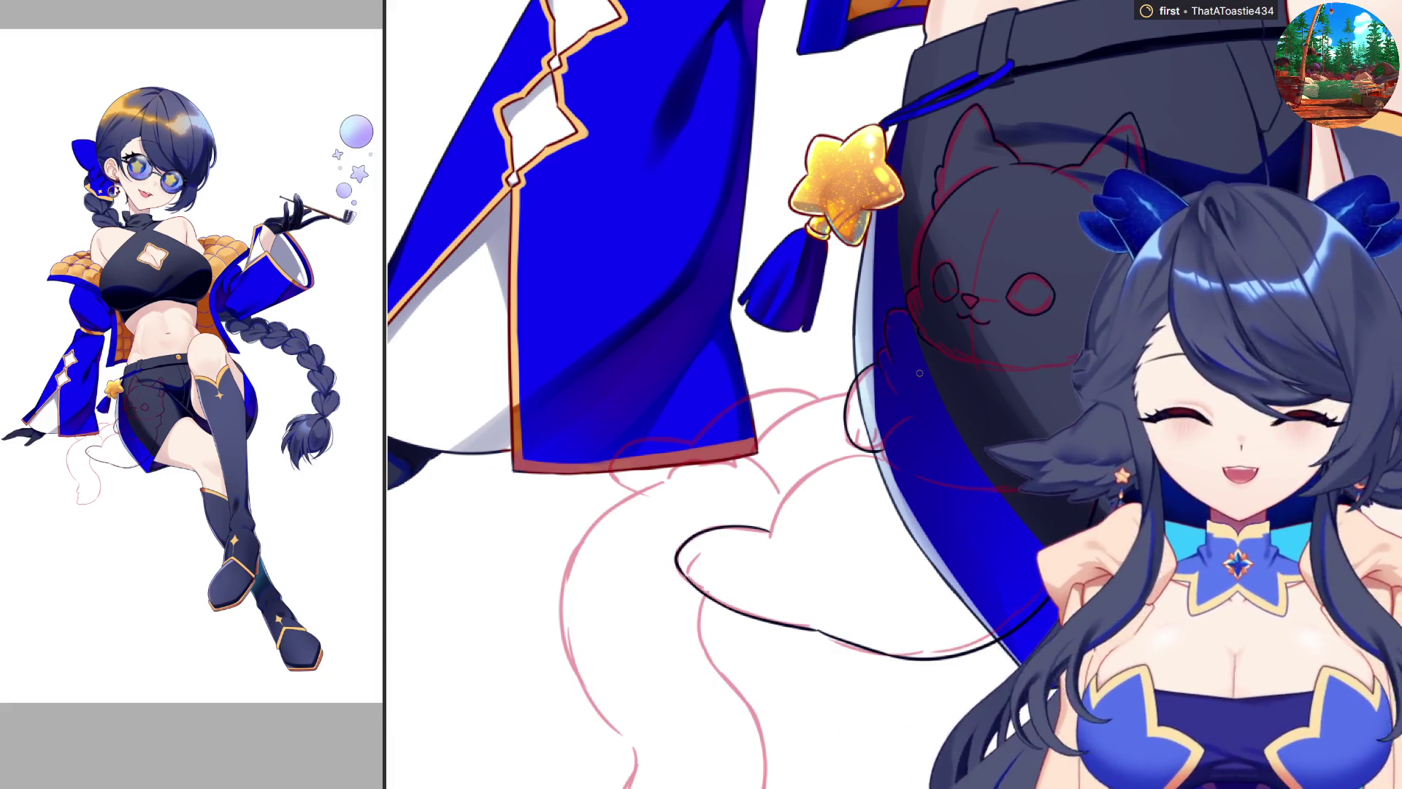
Step: Refine the lines along the cat's tail edge, undoing unwanted strokes and flipping the view
key(h)
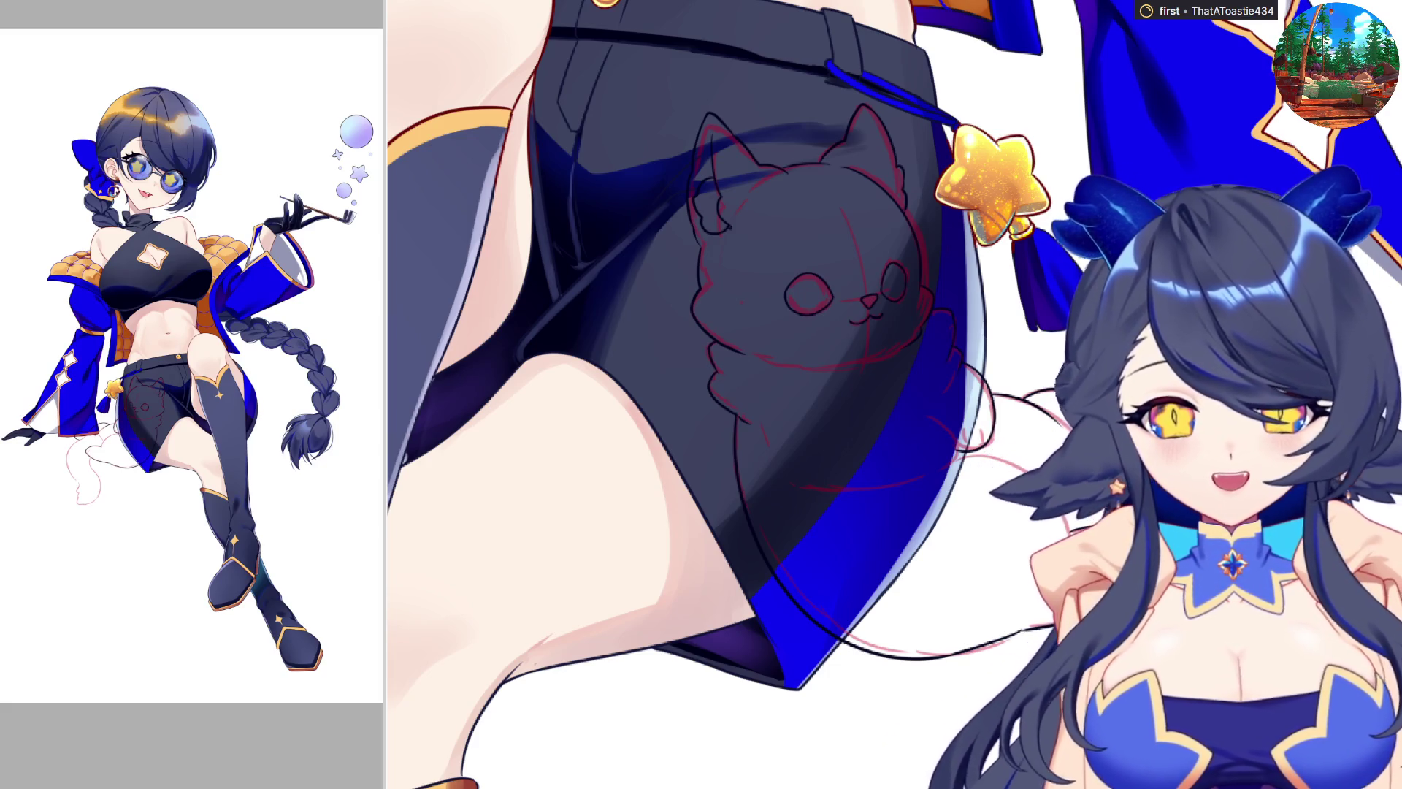
scroll(785, 394, down, 3)
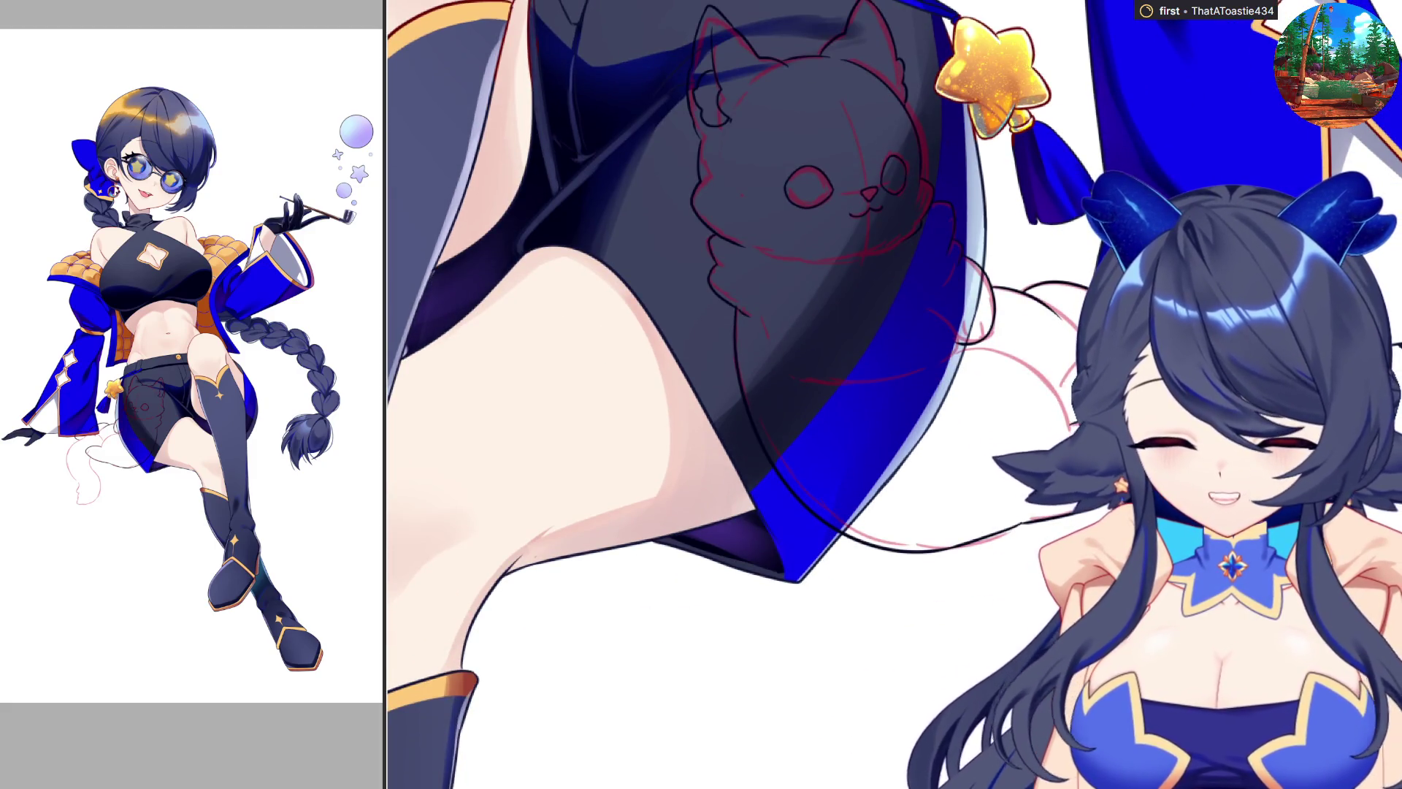
scroll(785, 394, down, 2)
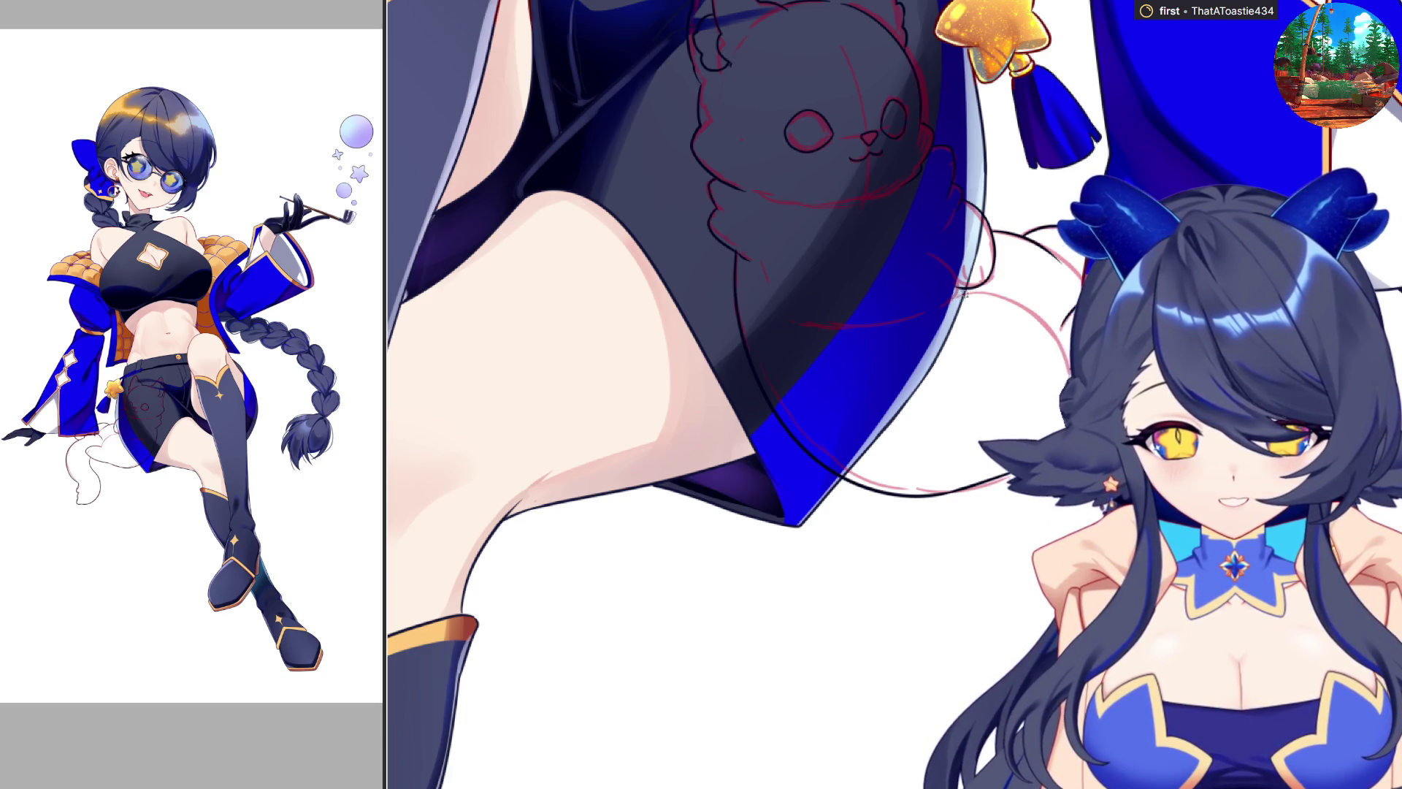
drag(966, 294, 1017, 304)
key(m)
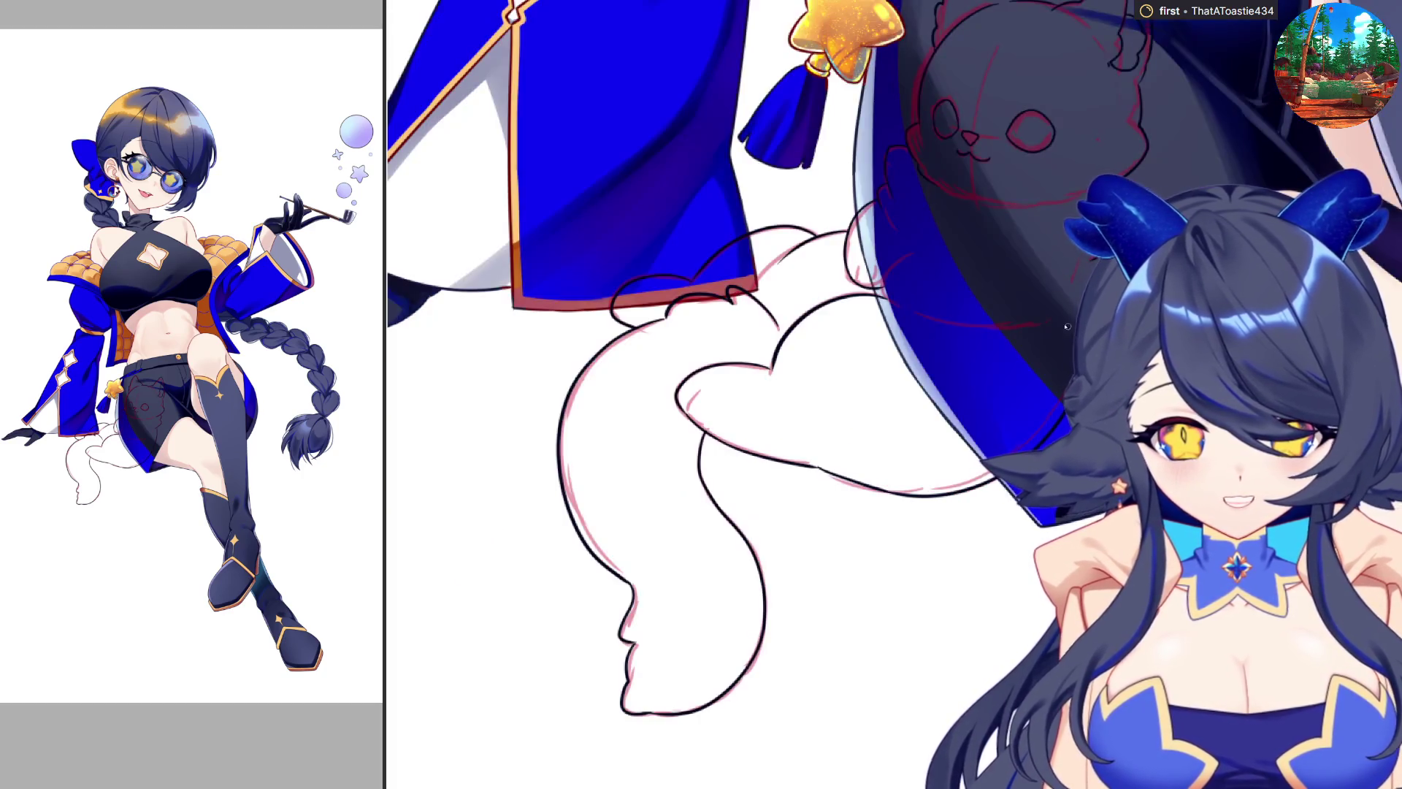
mouse_move(918, 250)
mouse_down()
mouse_move(880, 276)
mouse_move(950, 319)
mouse_move(984, 322)
mouse_up()
key(ctrl+z)
mouse_move(885, 278)
mouse_down()
mouse_move(929, 321)
mouse_move(1017, 329)
mouse_move(890, 296)
mouse_move(910, 247)
mouse_move(916, 314)
mouse_move(1016, 329)
mouse_up()
key(ctrl+z)
key(ctrl+z)
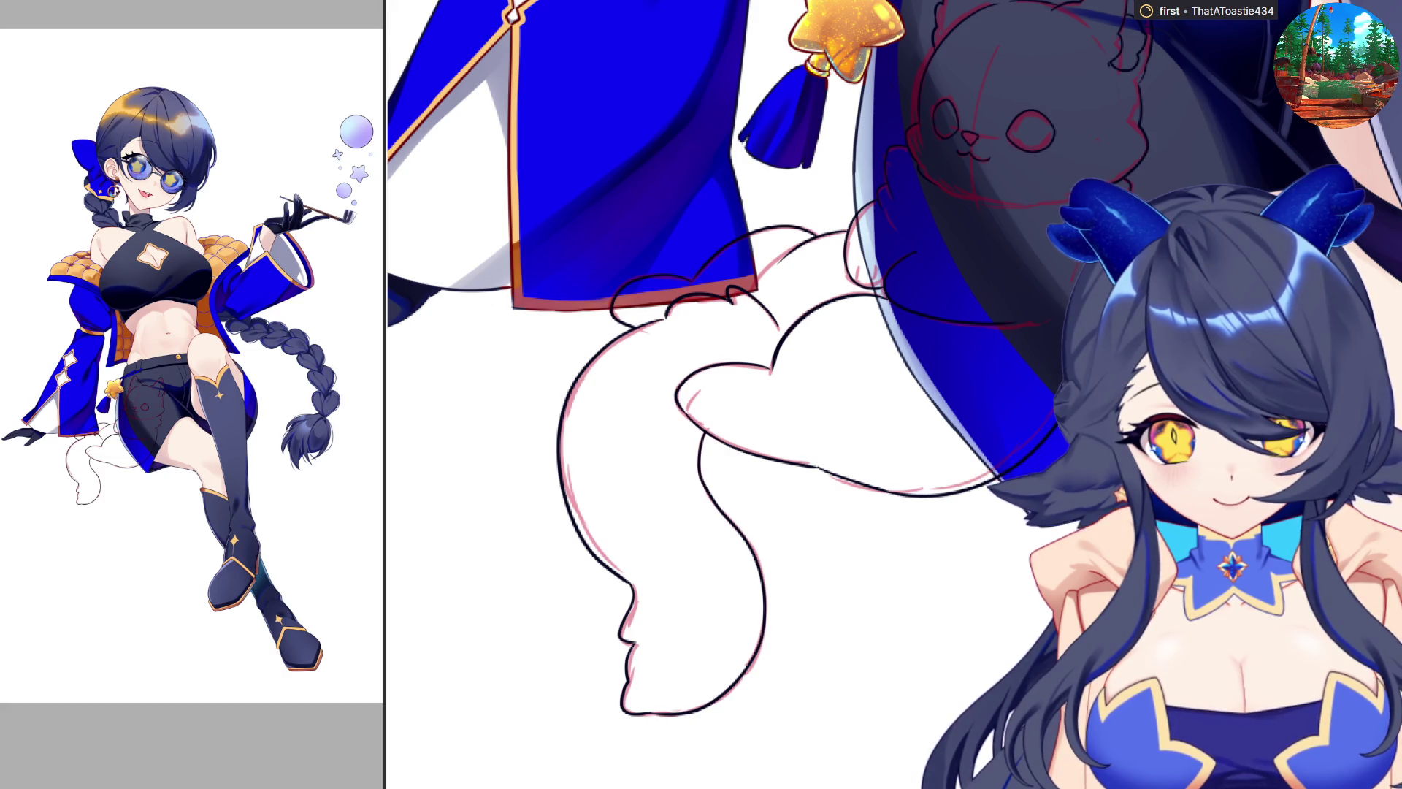
key(h)
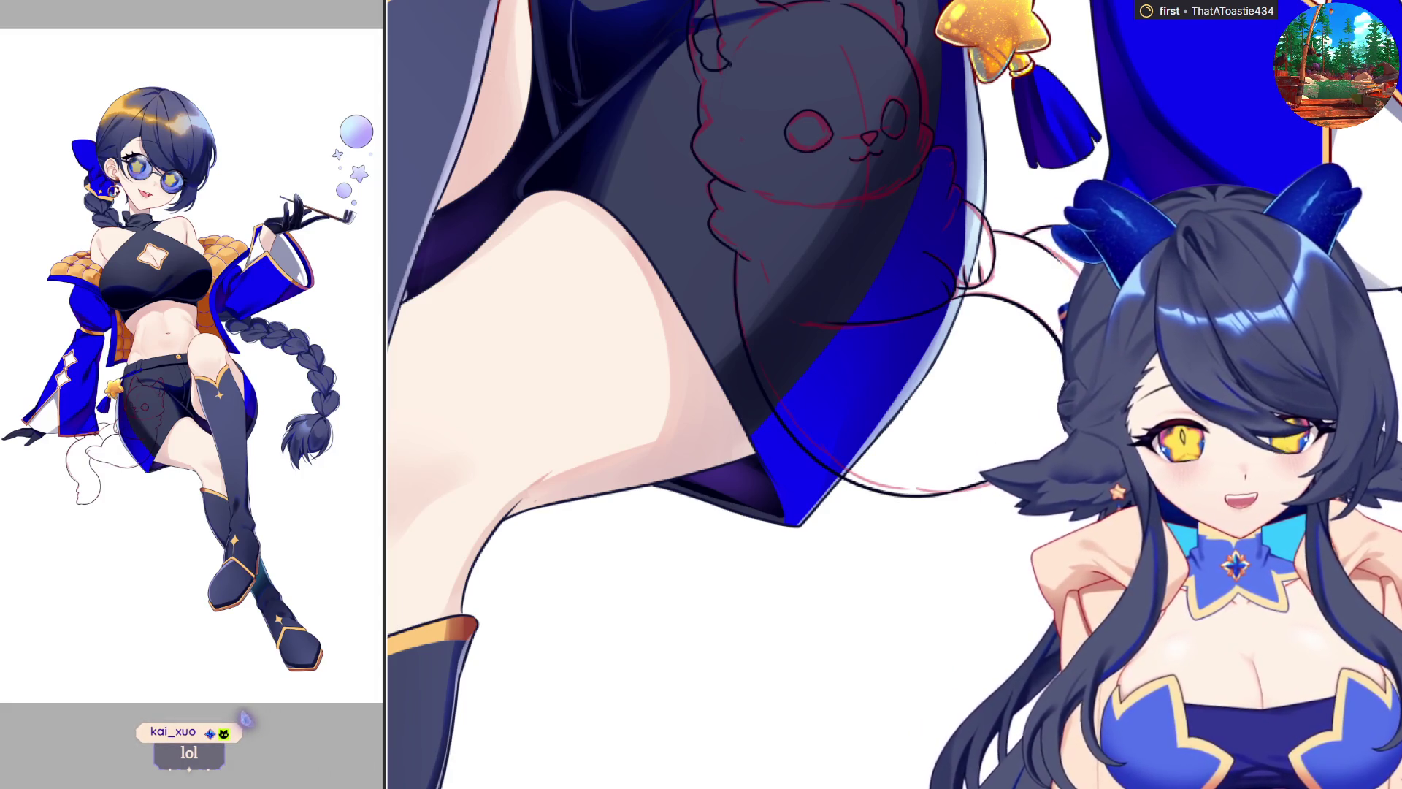
Step: Fill the cat's body with flat grey and fill its left eye
click(826, 219)
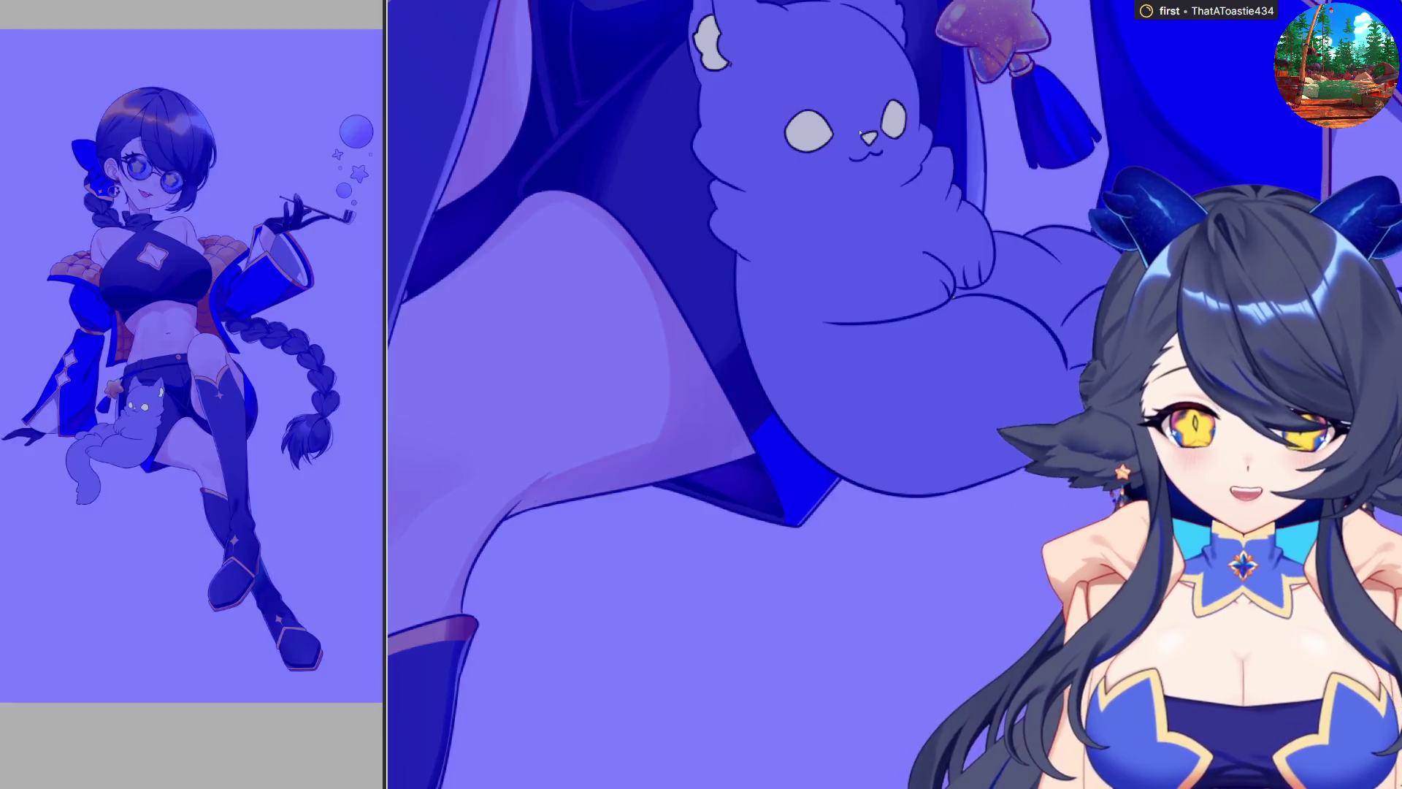
click(808, 130)
Step: Fill the cat's right eye so both eyes can be coloured yellow
click(892, 119)
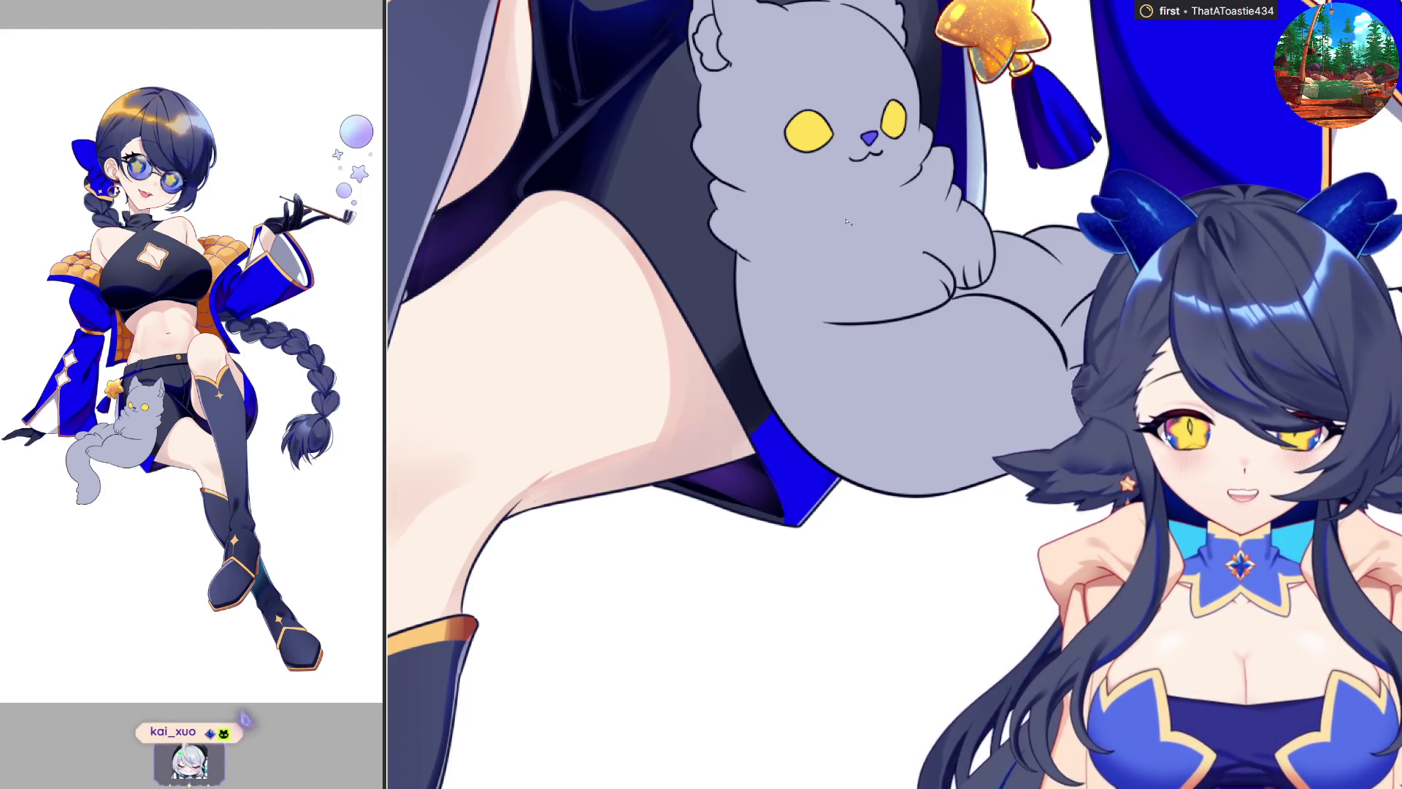
Step: Fill the cat's inner ear, make the nose pink, and brush the inner ear pale white
click(707, 40)
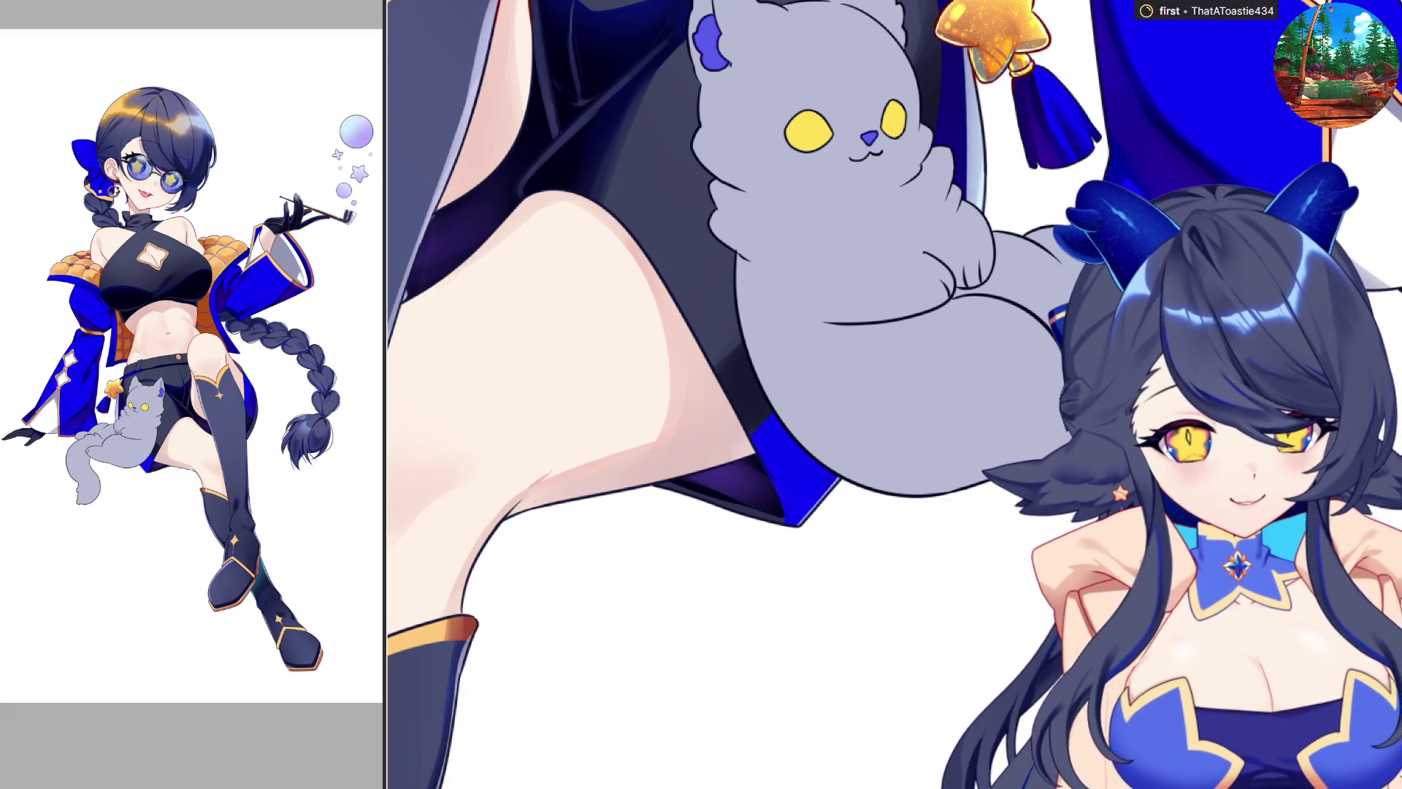
key(ctrl+z)
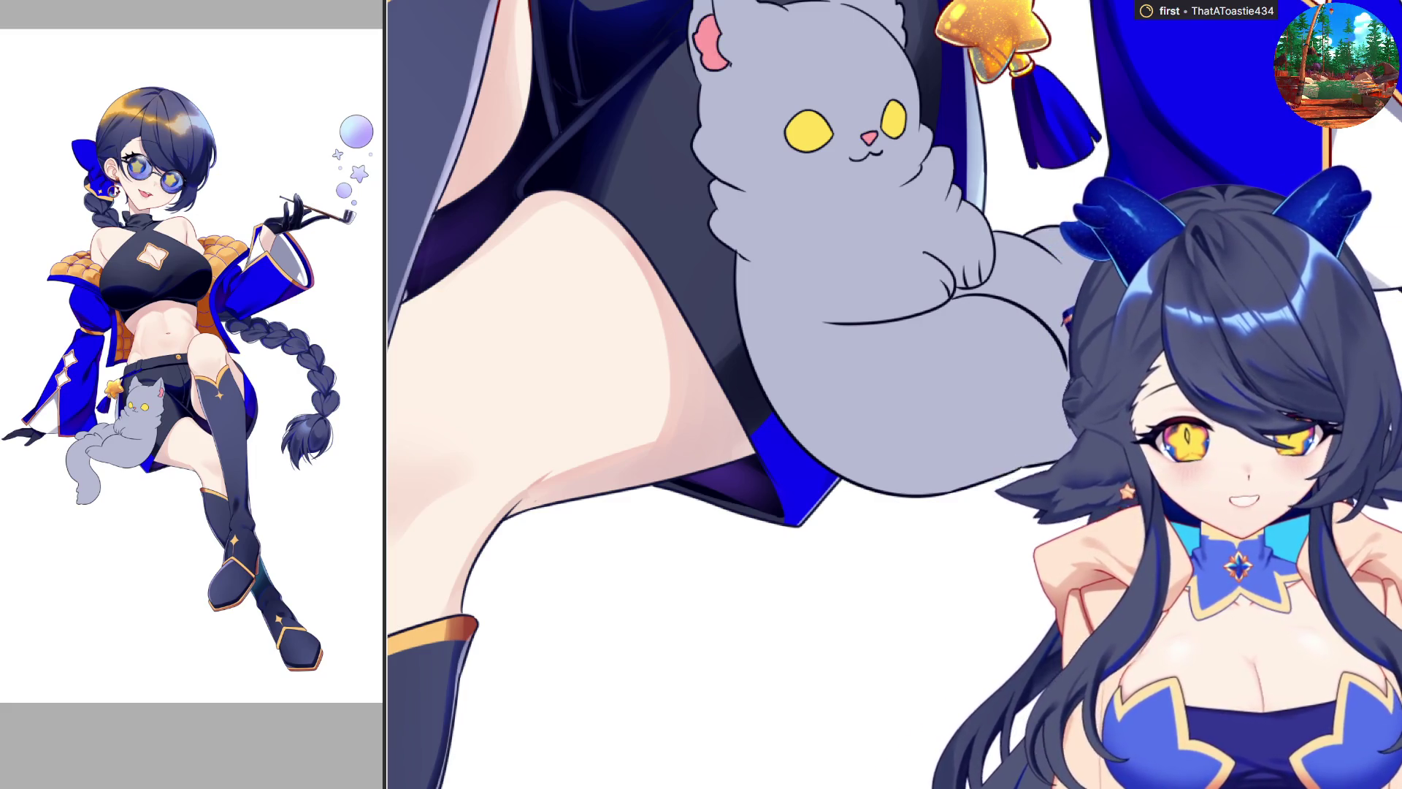
drag(715, 65, 699, 28)
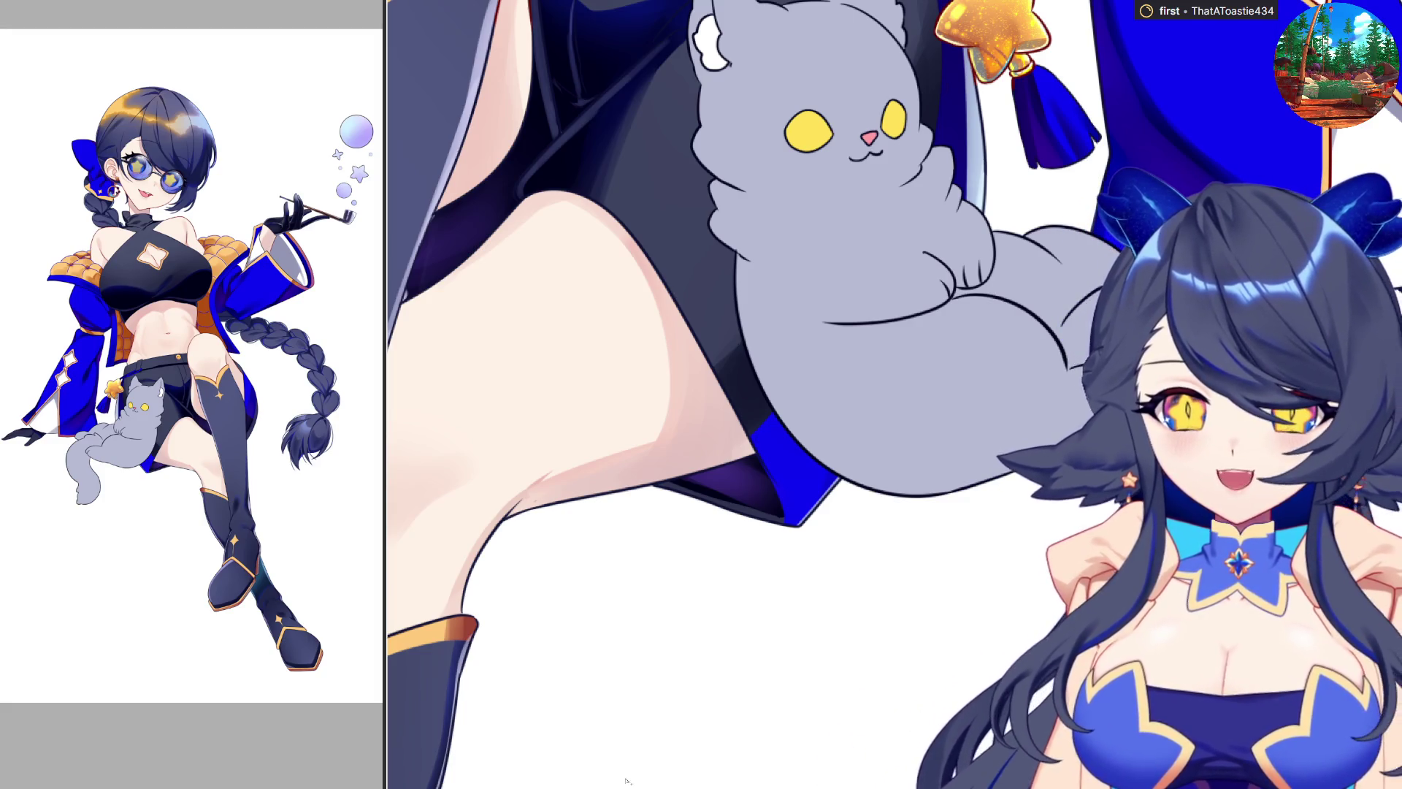
scroll(761, 379, down, 3)
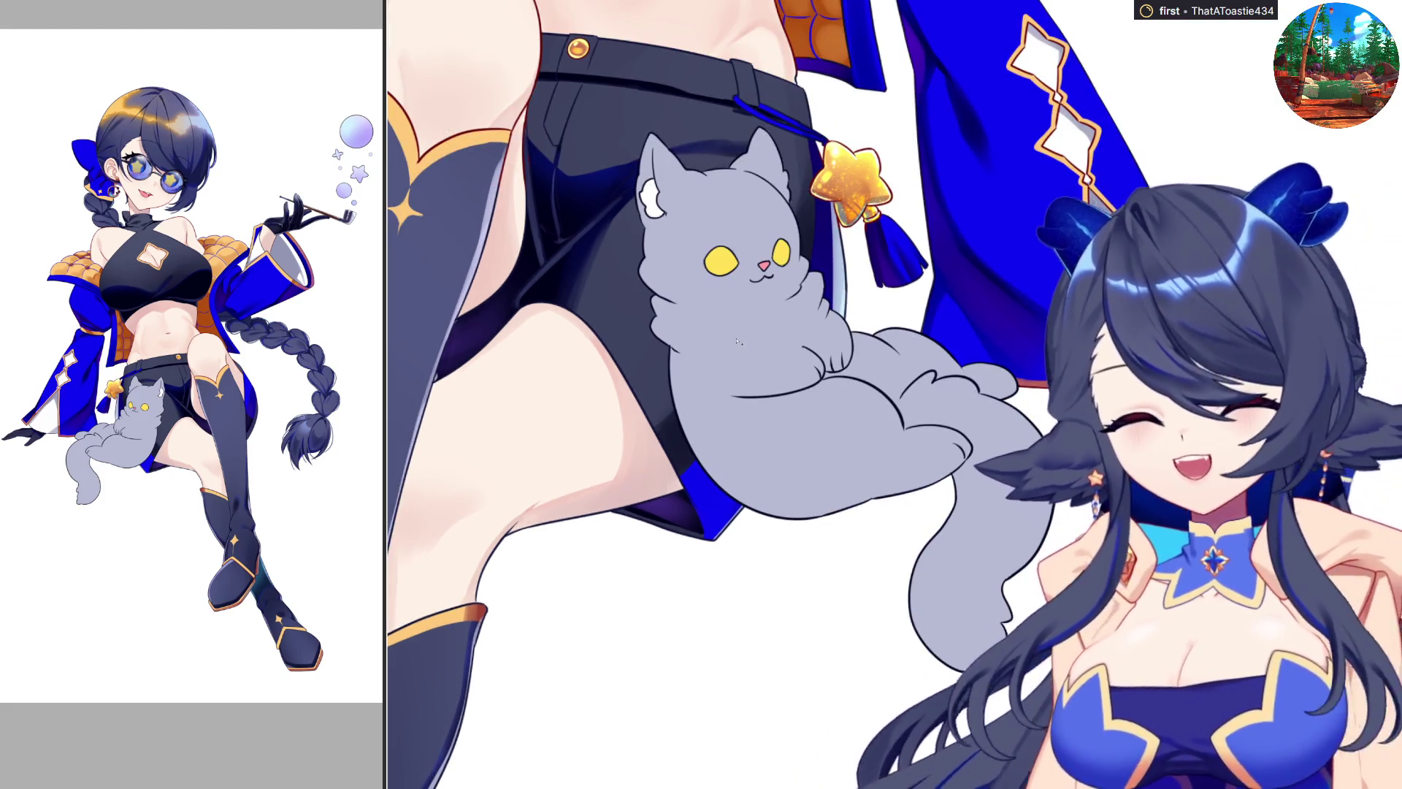
scroll(762, 379, up, 2)
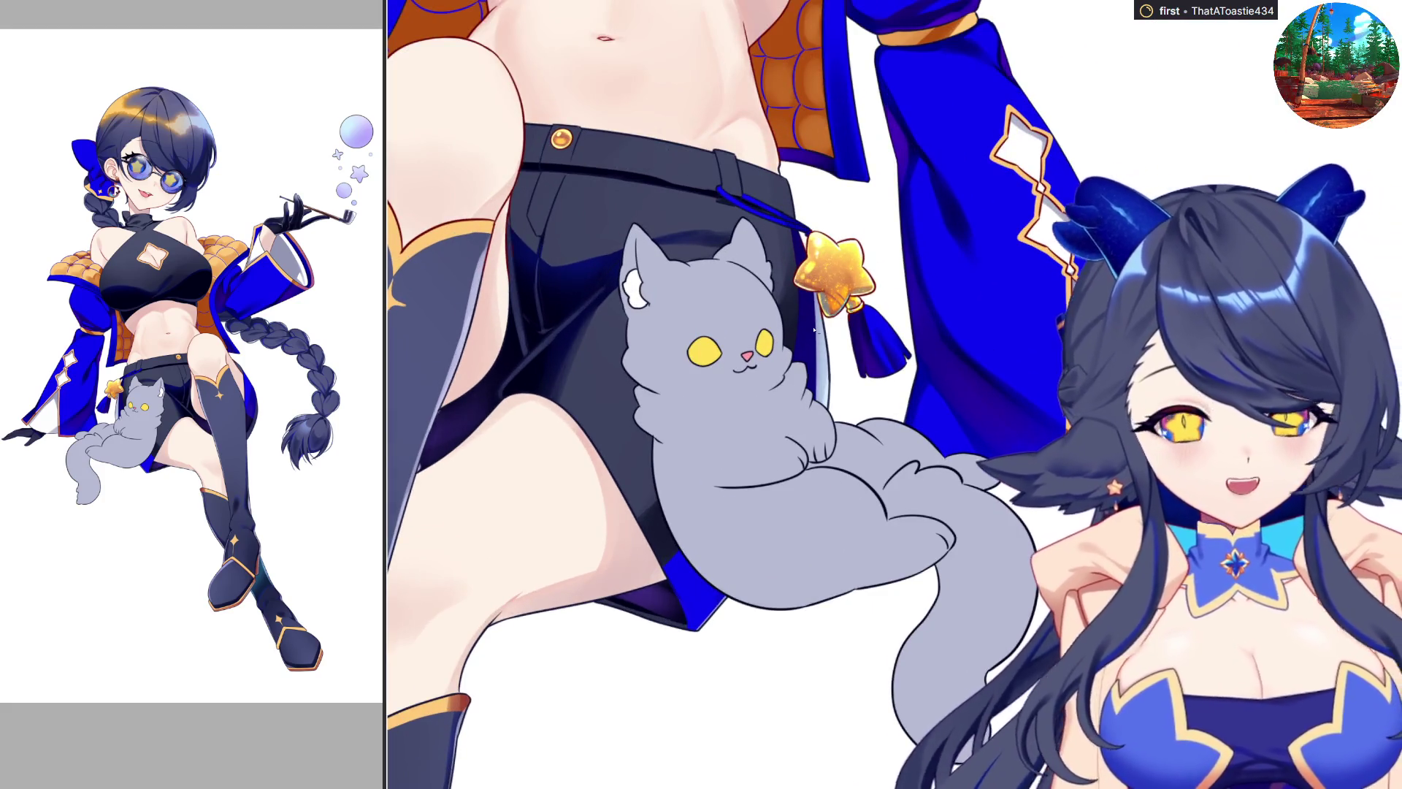
scroll(814, 331, up, 2)
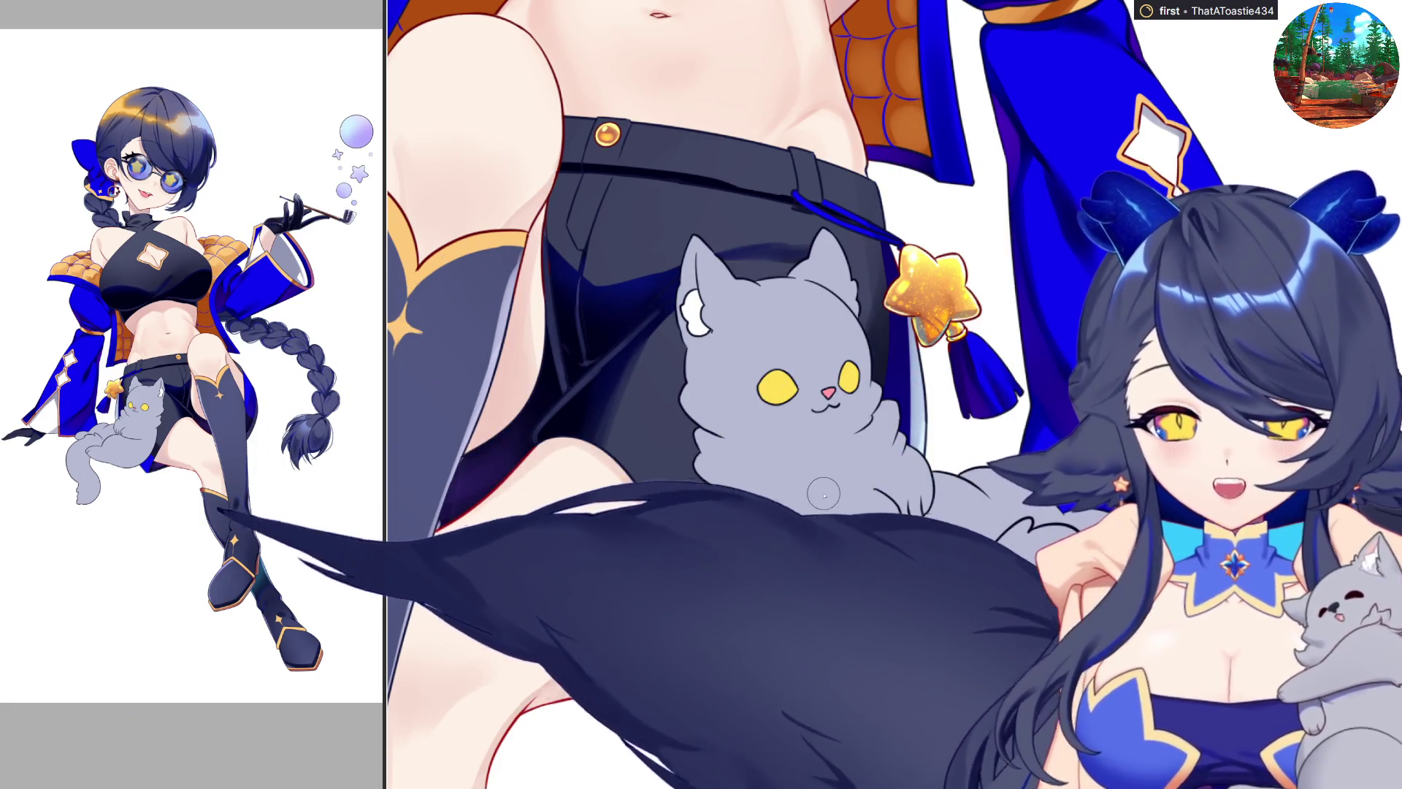
scroll(715, 106, up, 2)
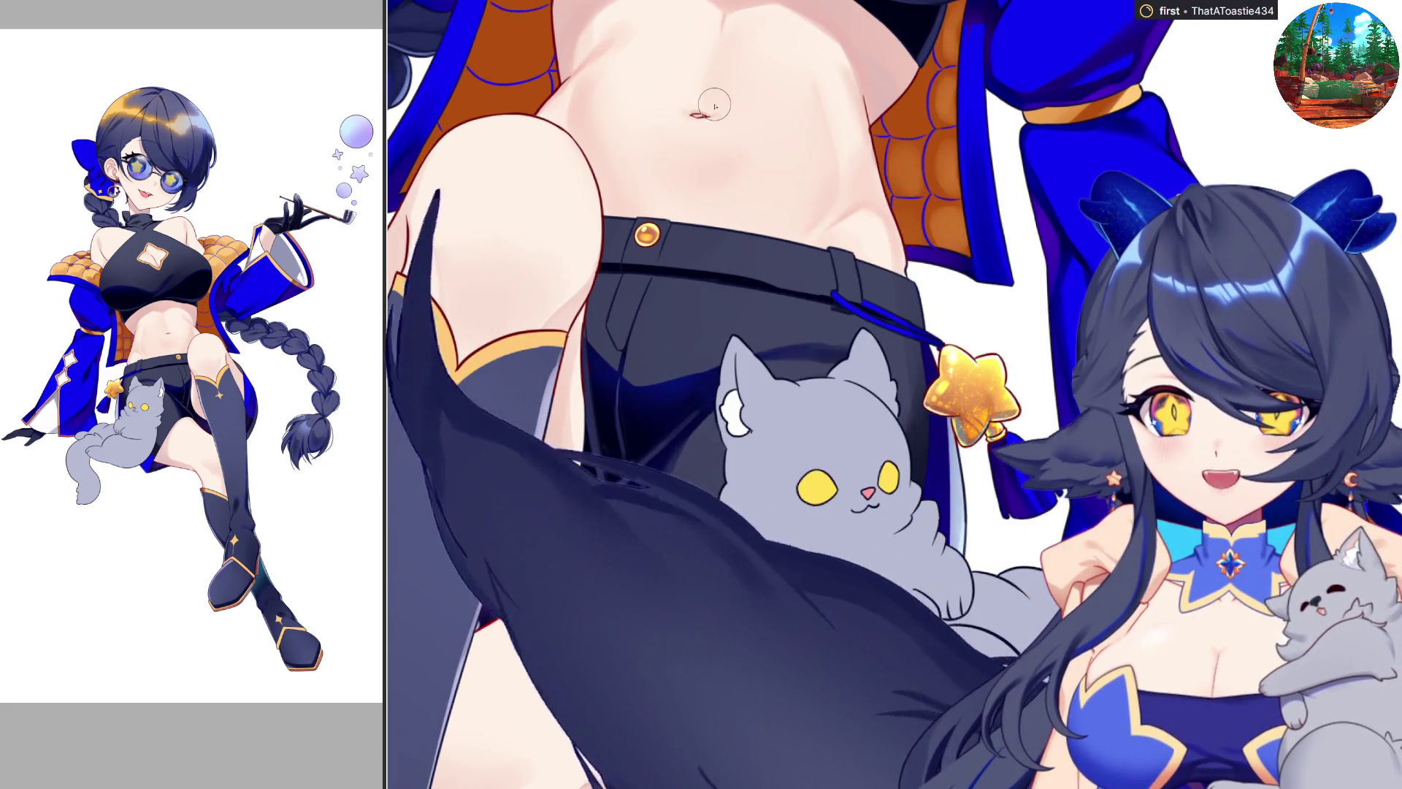
scroll(785, 394, down, 1)
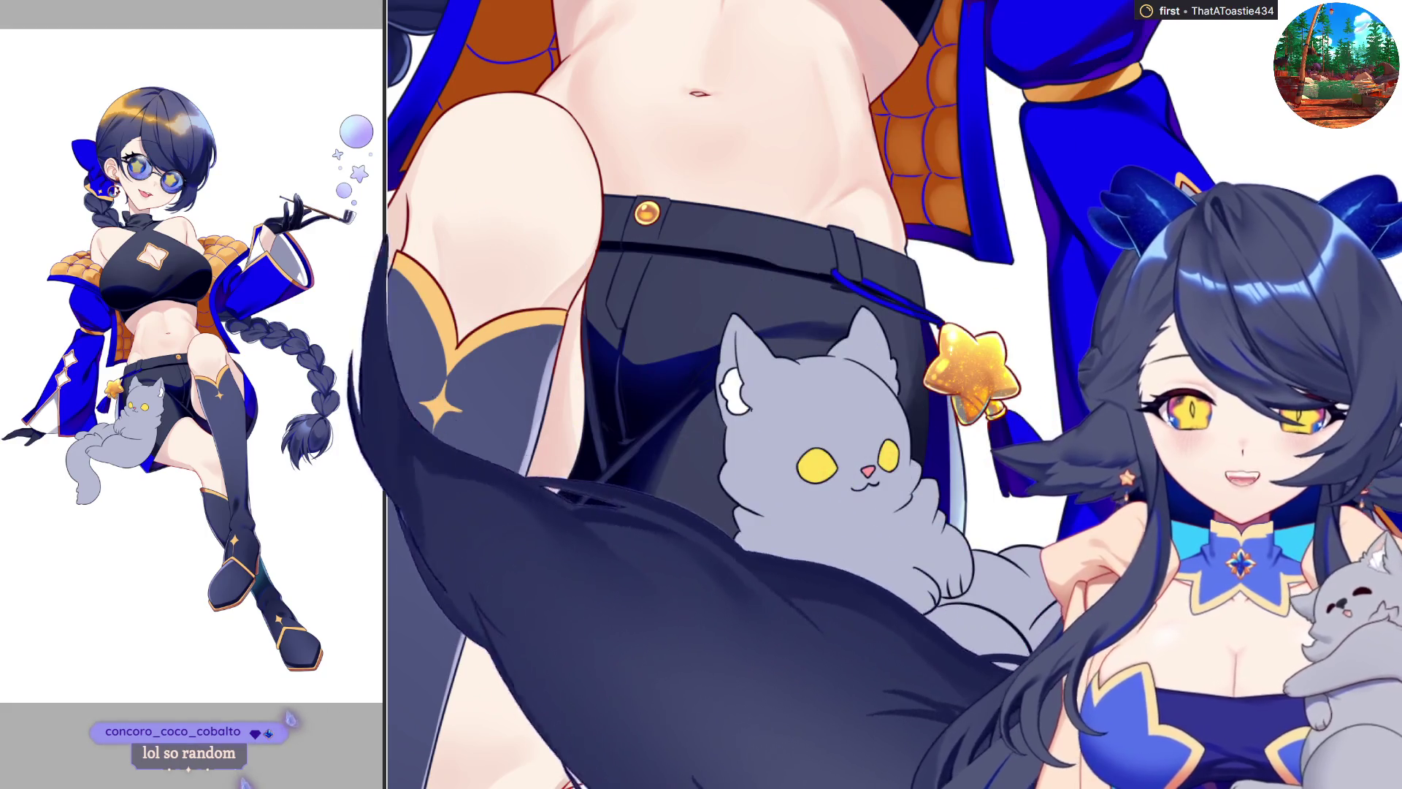
scroll(765, 274, down, 2)
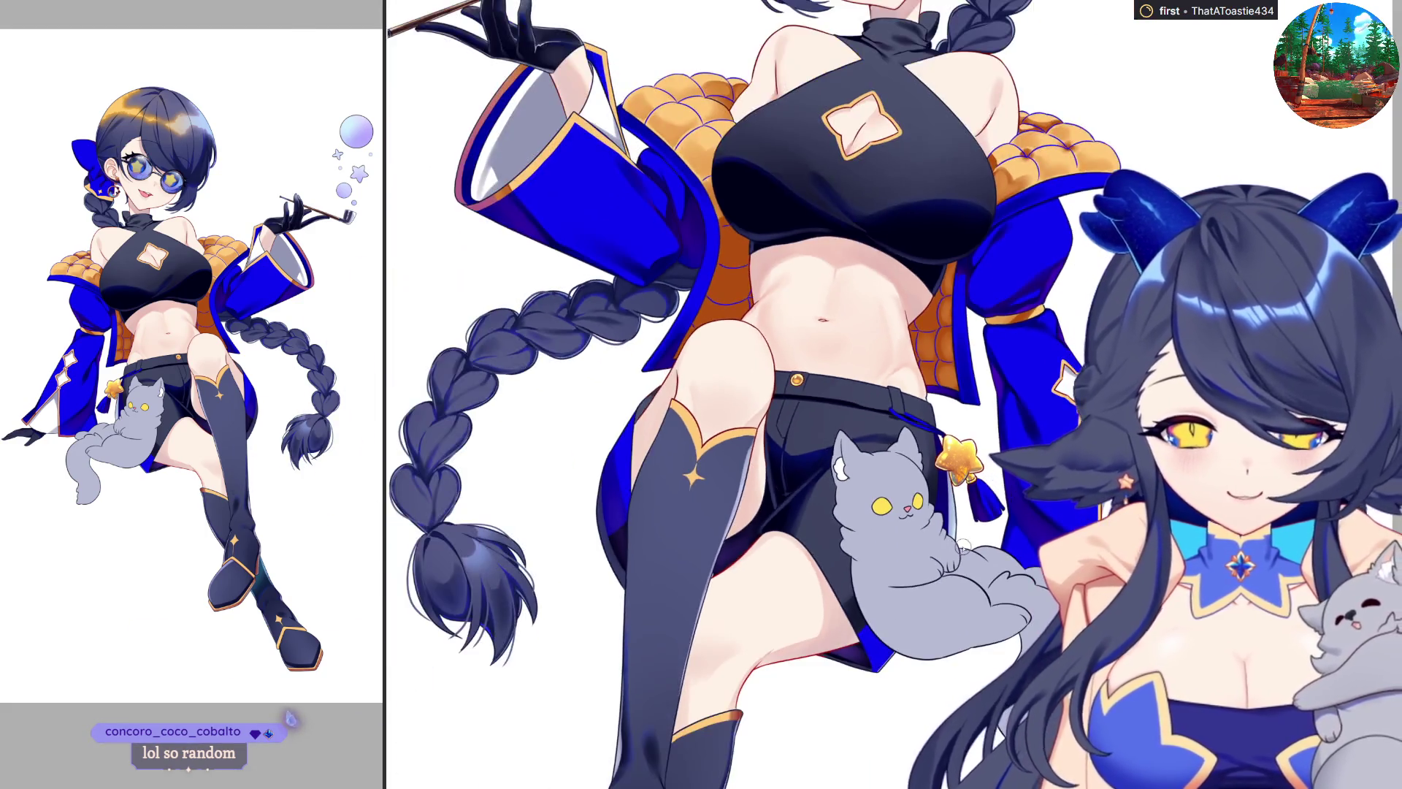
scroll(765, 274, up, 1)
scroll(765, 274, up, 2)
scroll(1059, 329, up, 1)
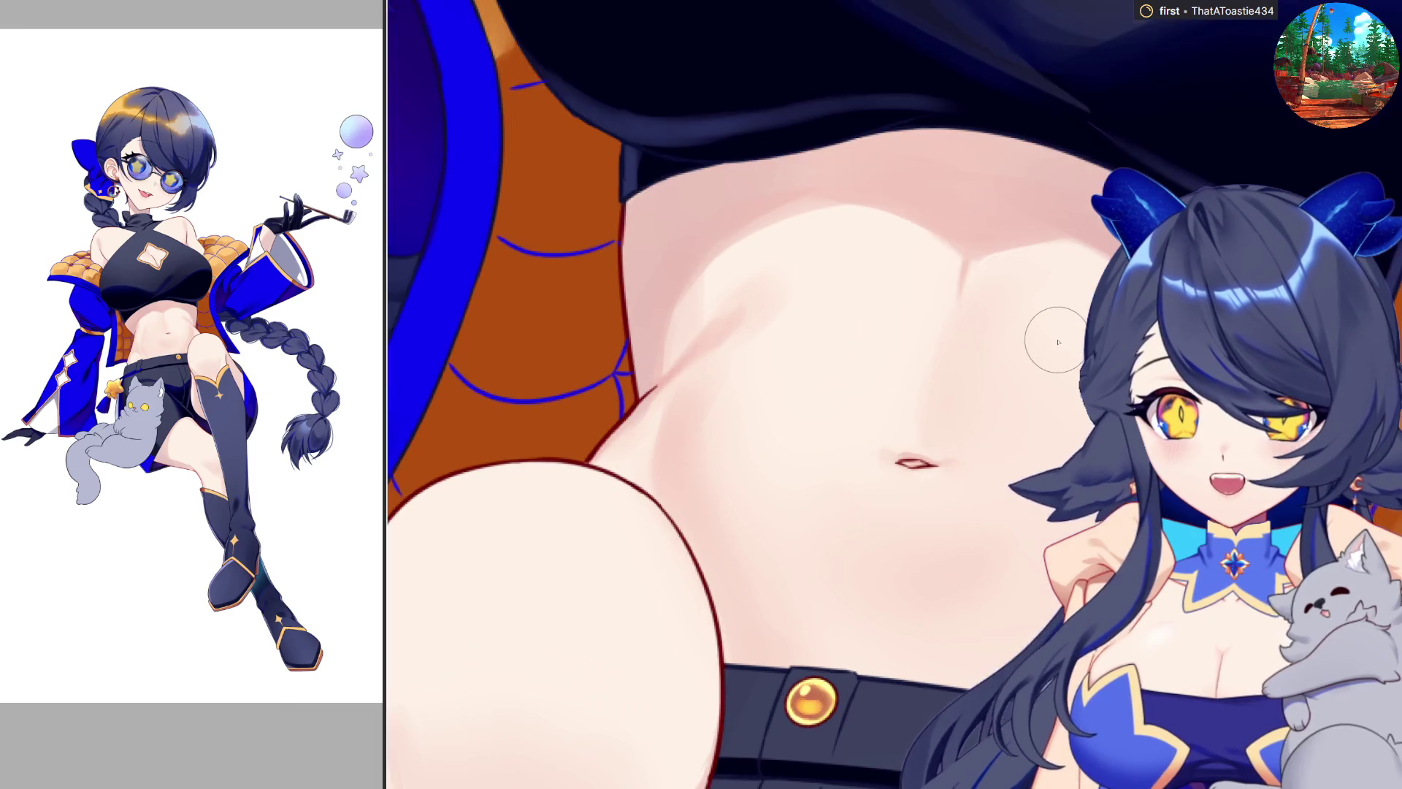
scroll(904, 241, down, 1)
scroll(886, 239, up, 1)
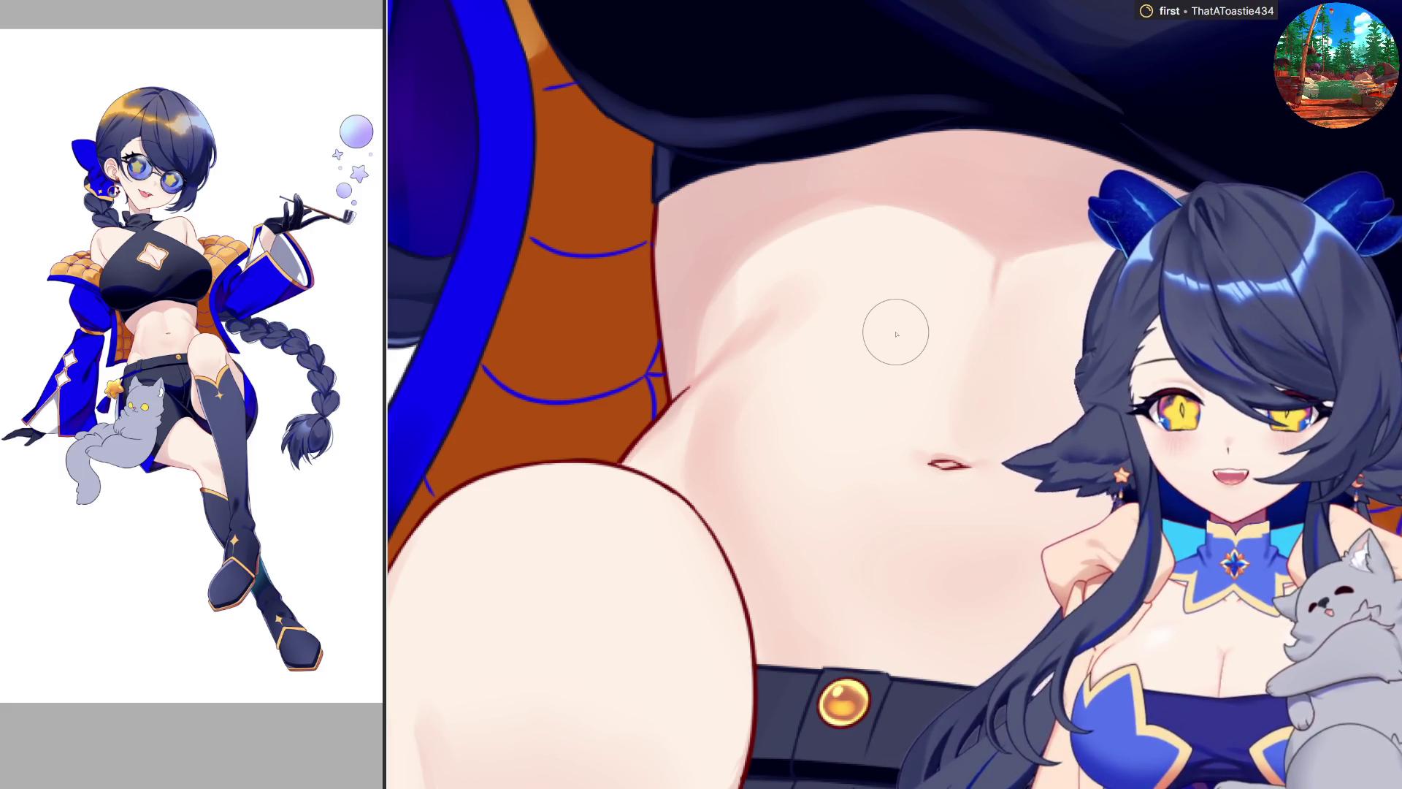
scroll(927, 548, down, 3)
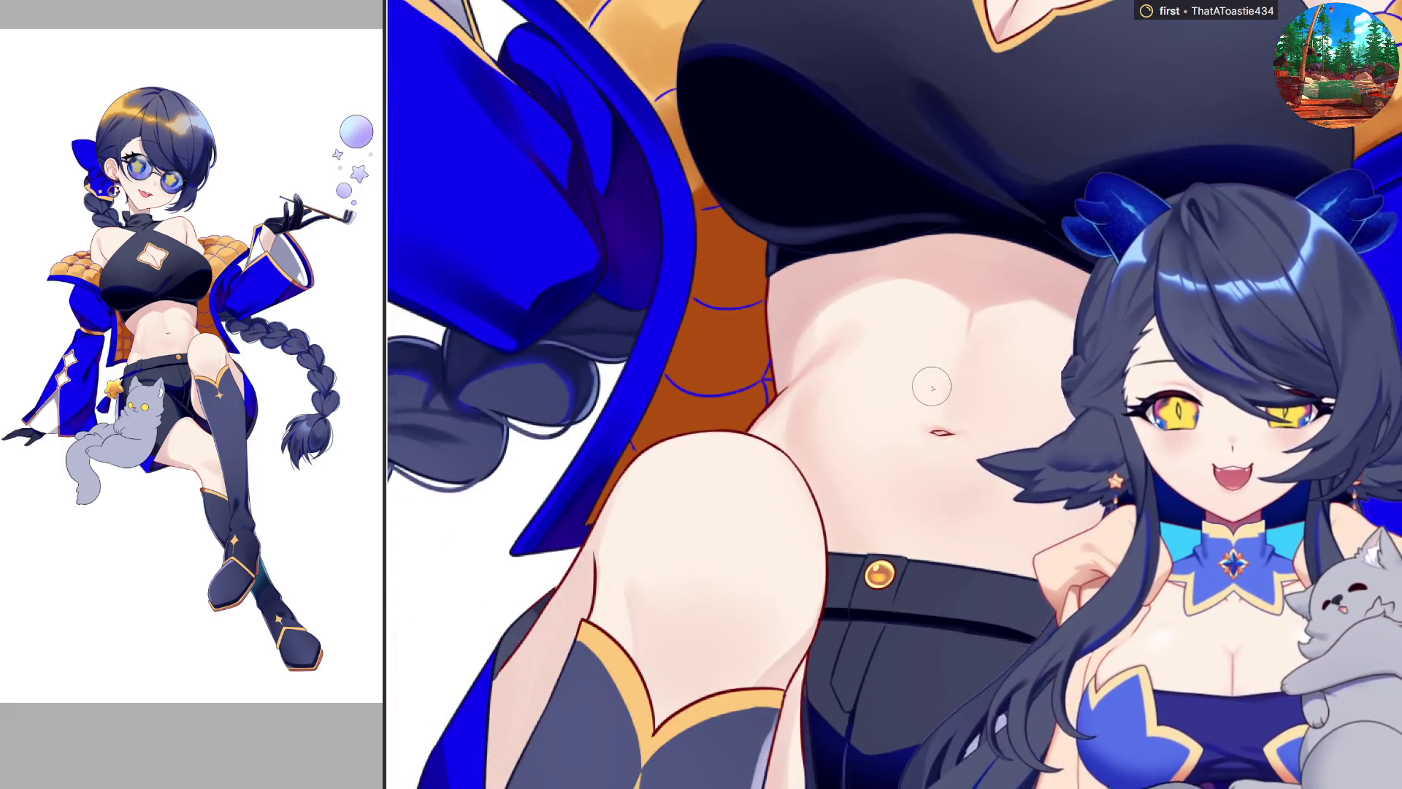
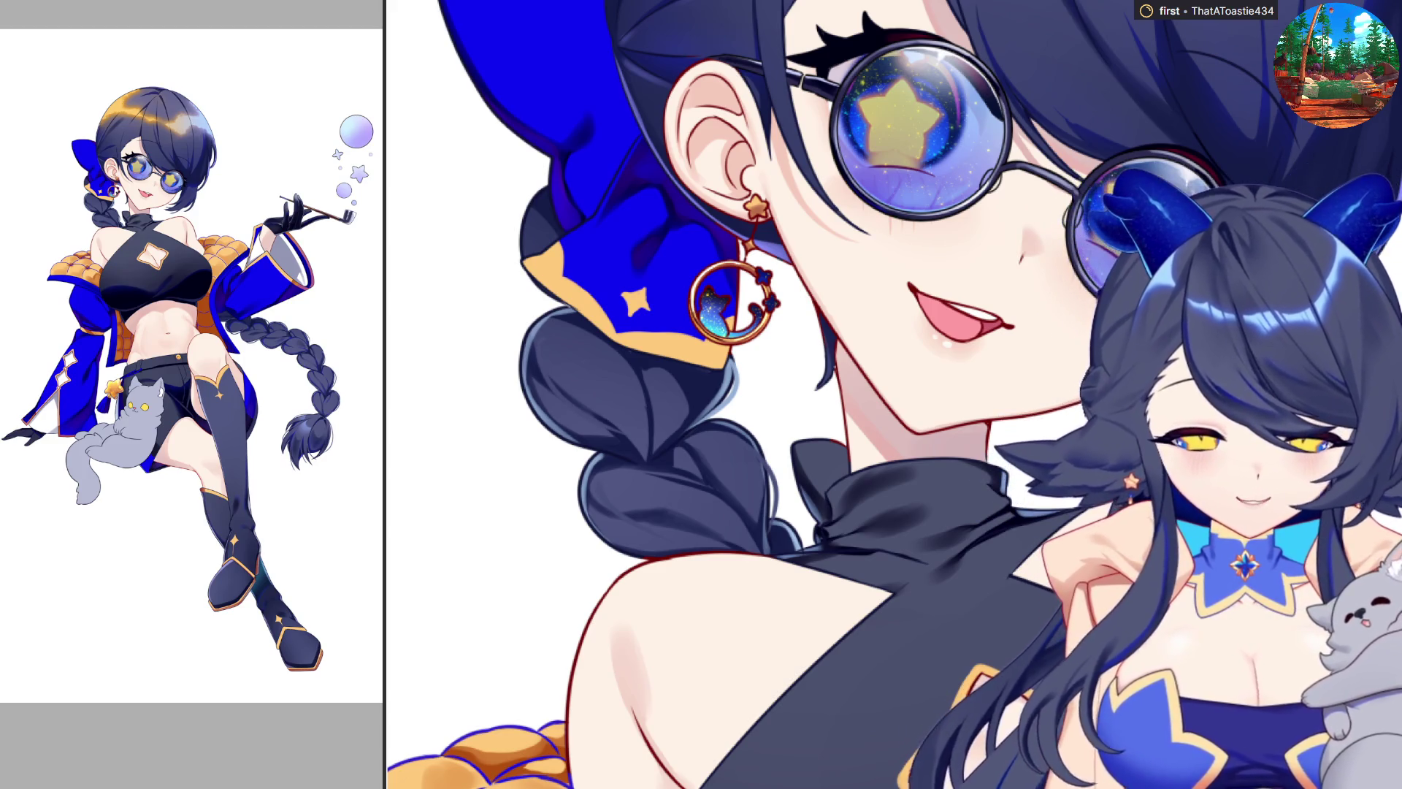
Step: Zoom the canvas out and back in around the grey cat on the dark shorts
scroll(722, 596, down, 2)
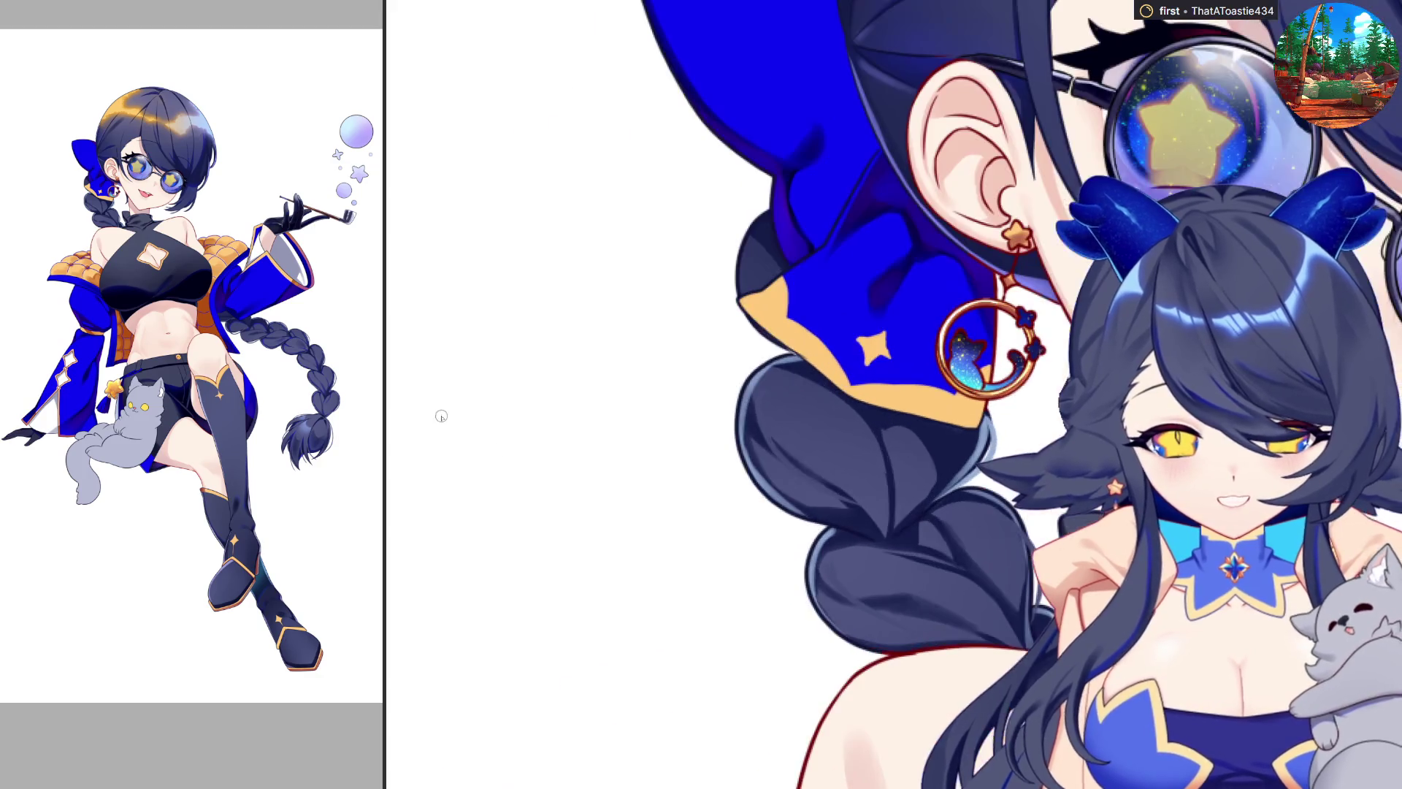
scroll(717, 426, up, 2)
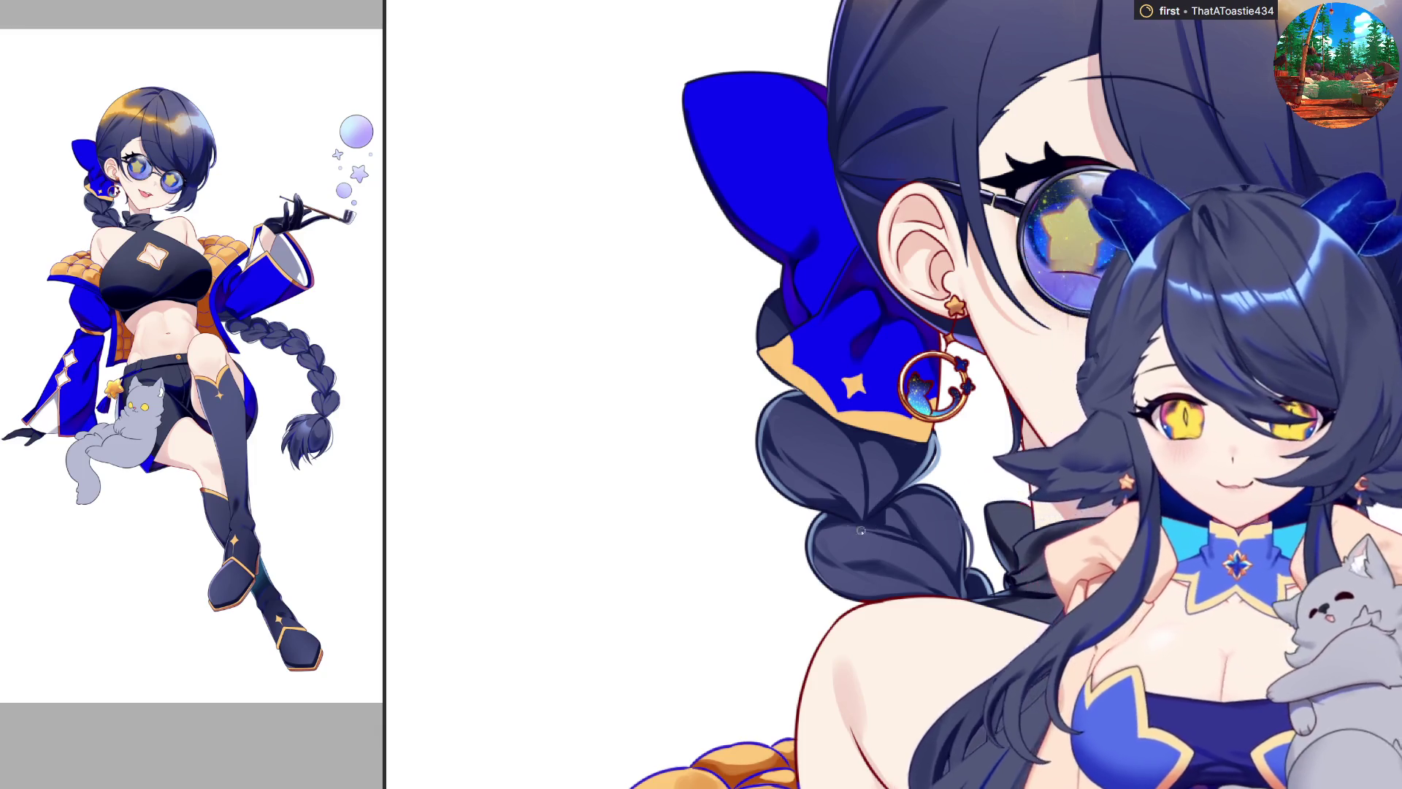
scroll(877, 529, down, 1)
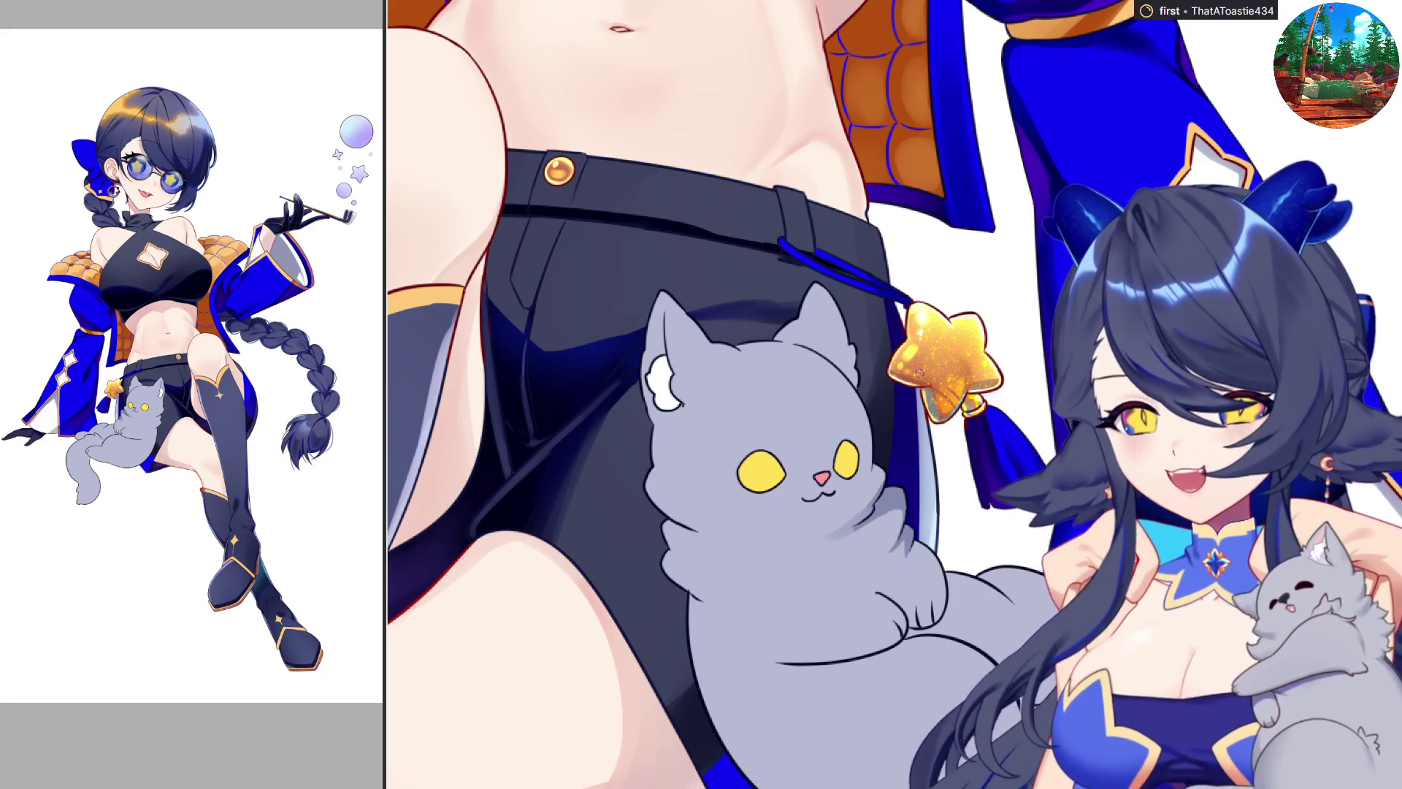
scroll(894, 395, down, 5)
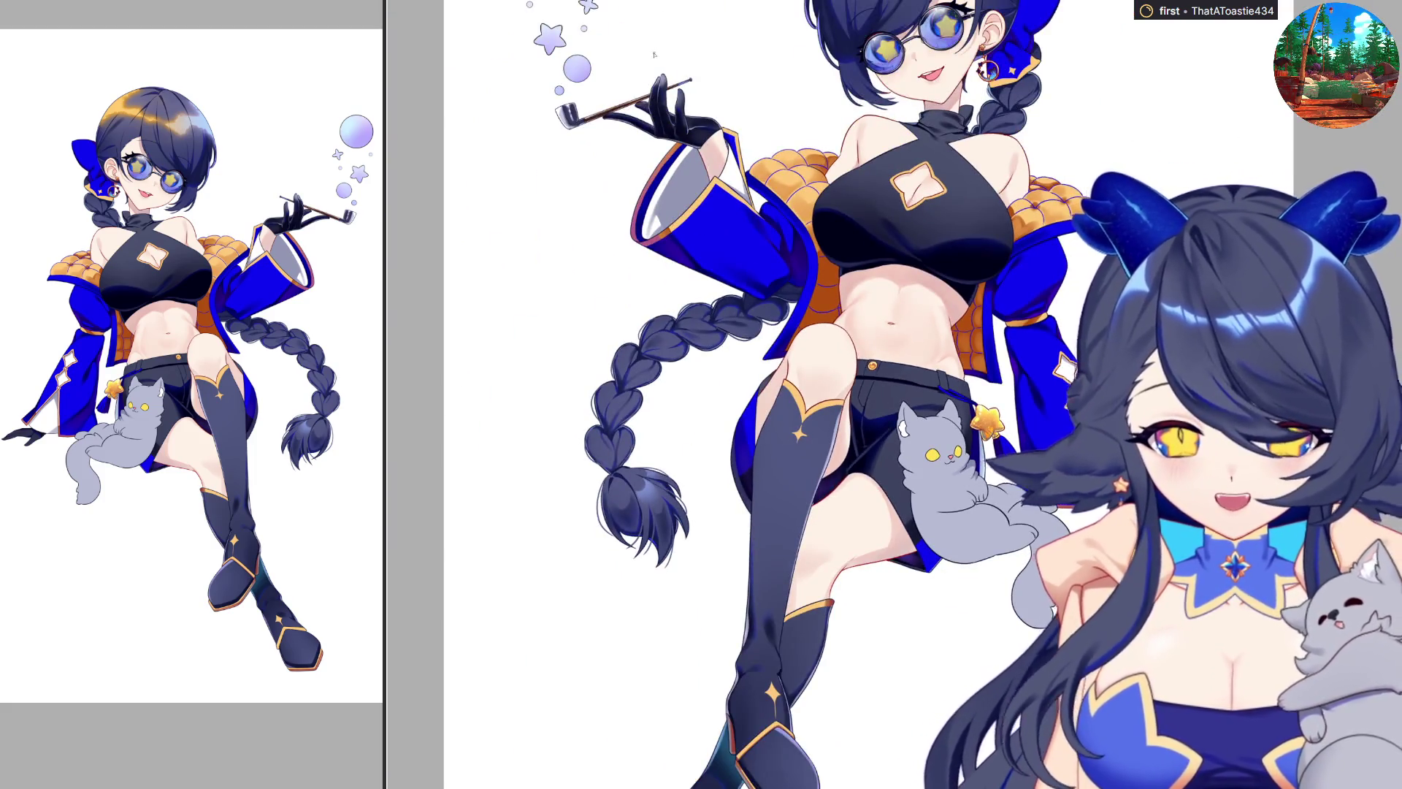
scroll(656, 57, up, 5)
scroll(835, 588, down, 2)
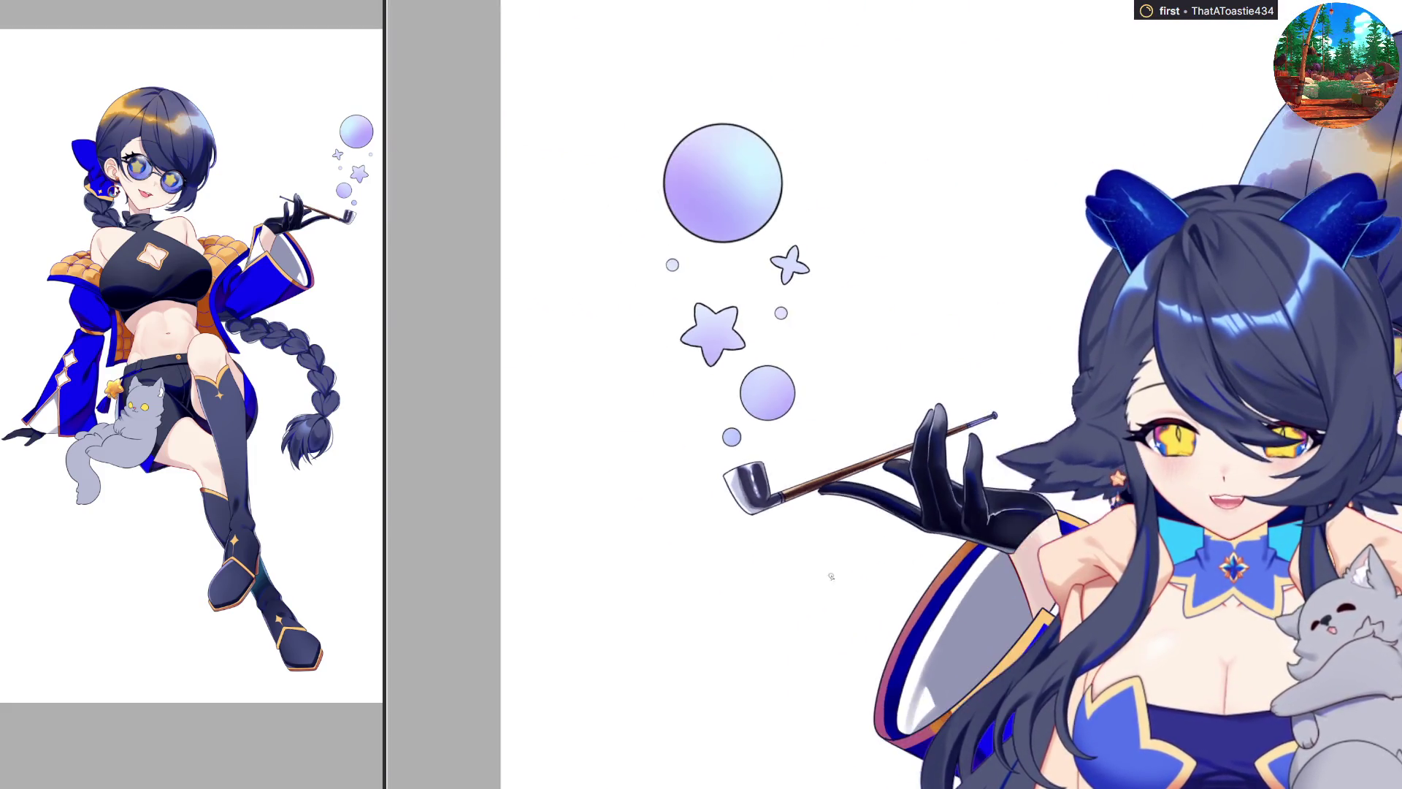
scroll(756, 261, up, 2)
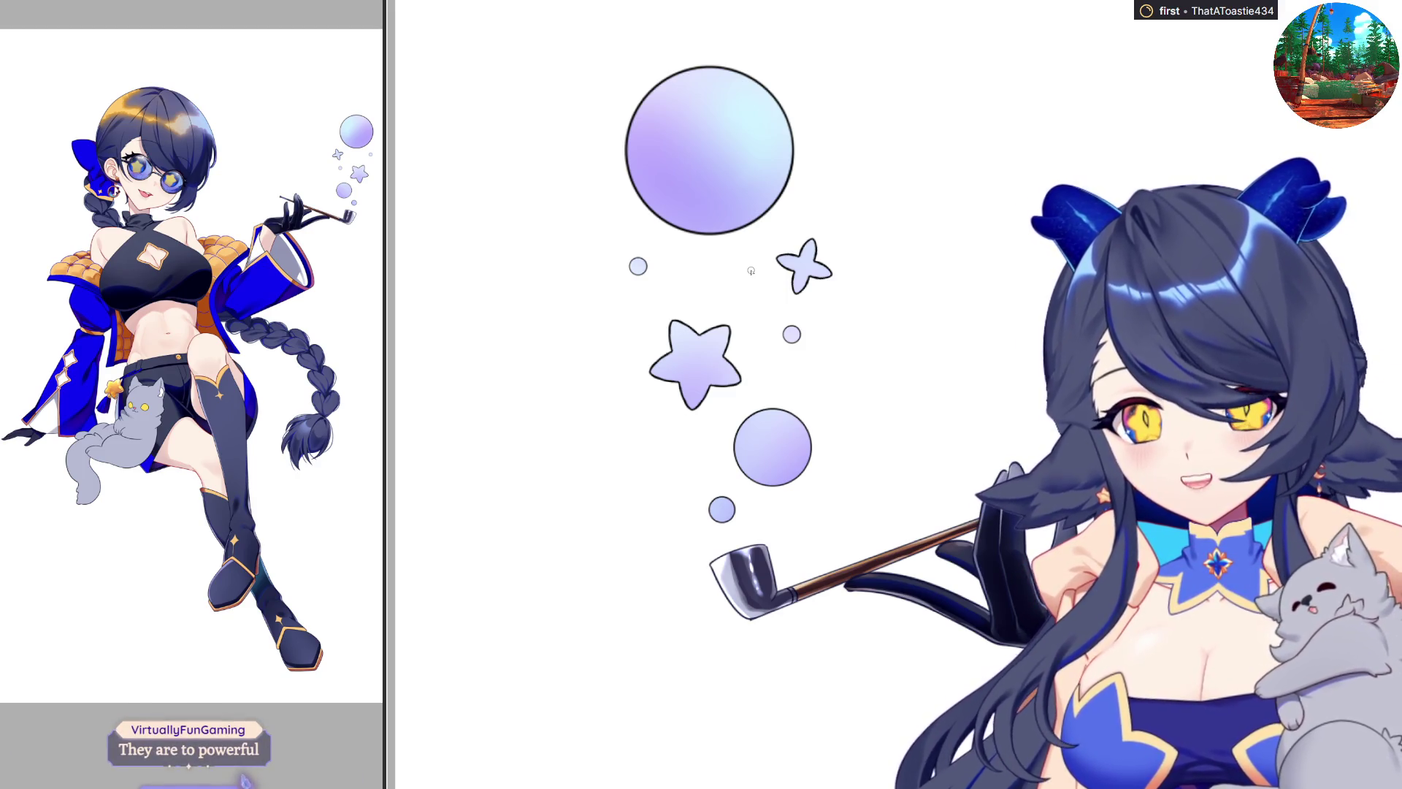
scroll(747, 414, down, 4)
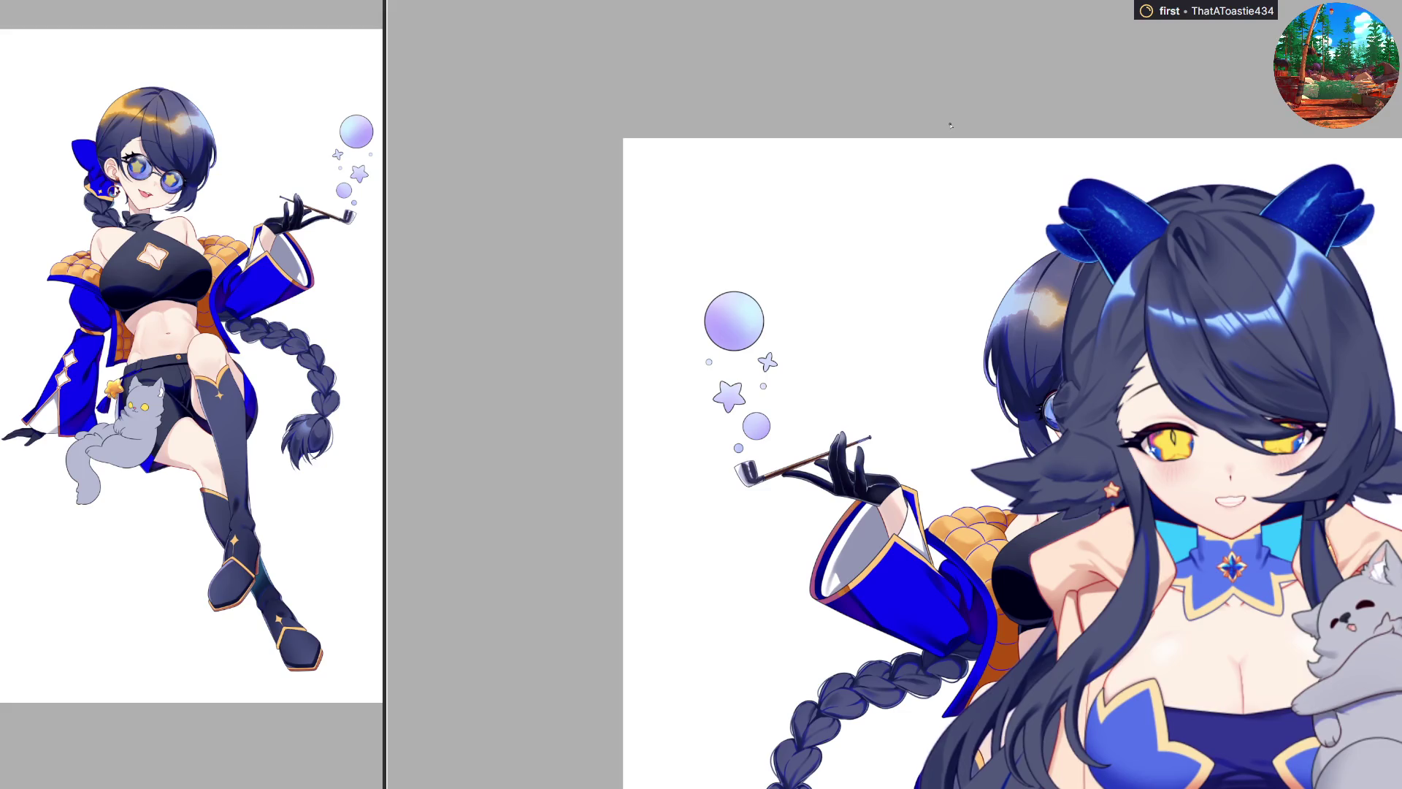
Step: Zoom out briefly, then zoom back in close on the waist, shorts and cat
scroll(892, 475, down, 3)
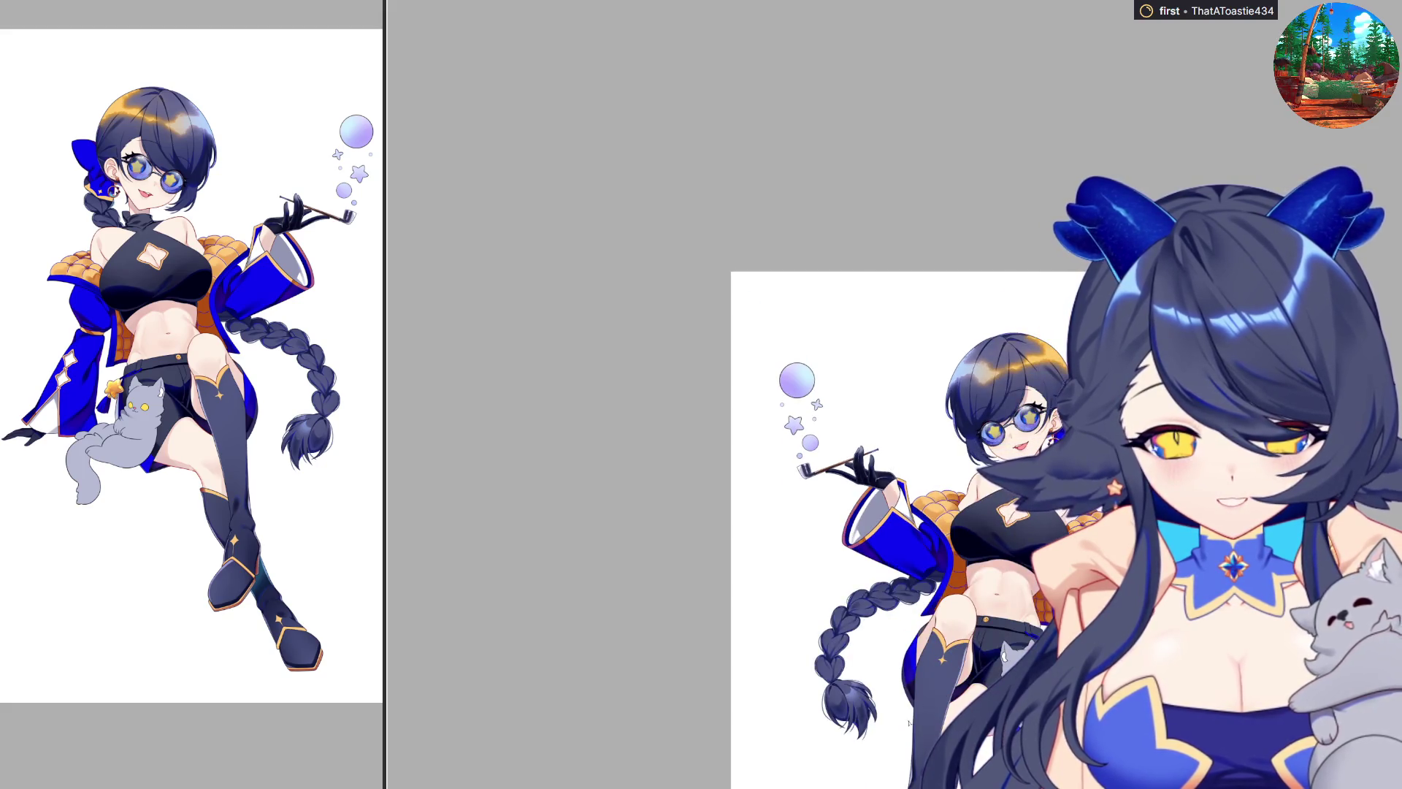
scroll(1071, 762, up, 5)
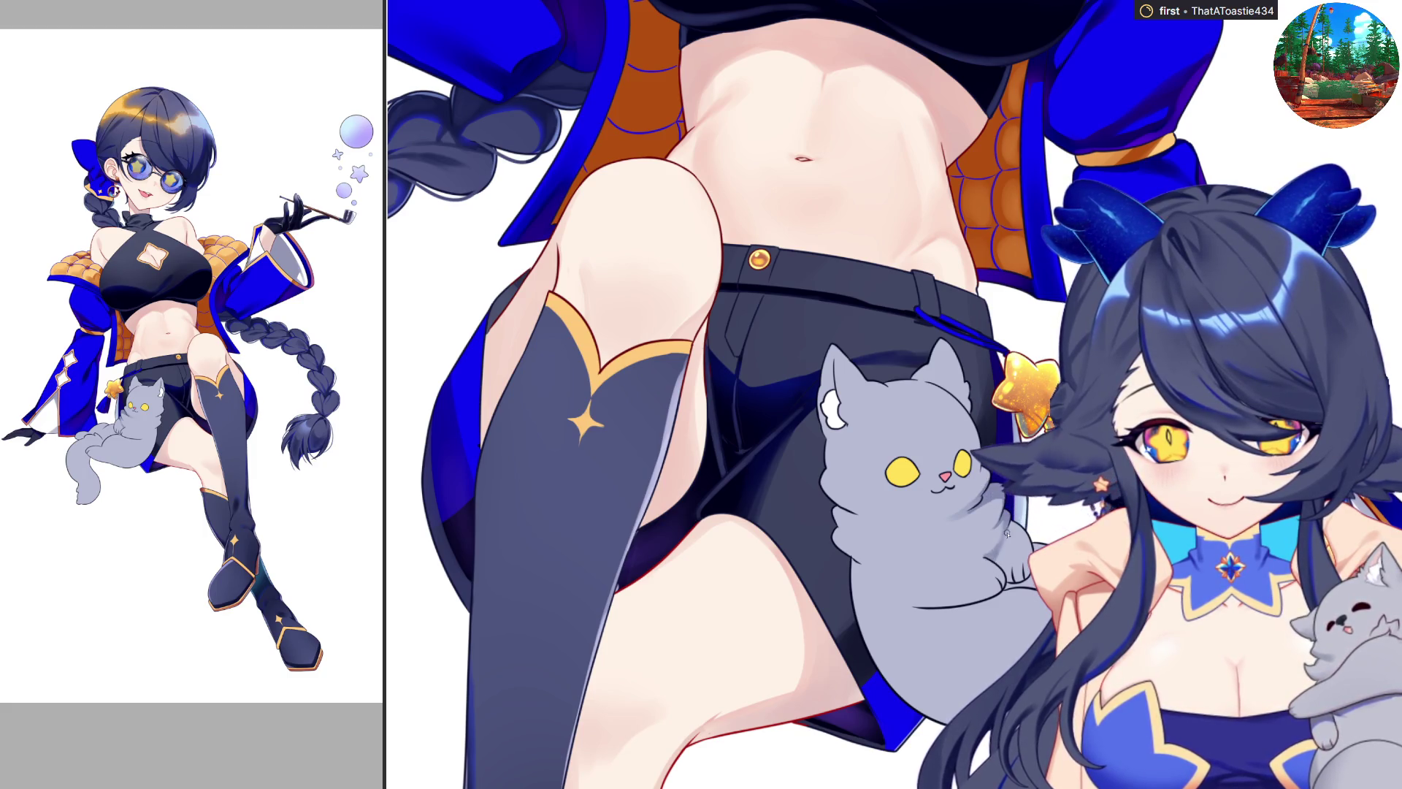
Step: Flip the canvas view horizontally back and forth five times, ending mirrored
key(h)
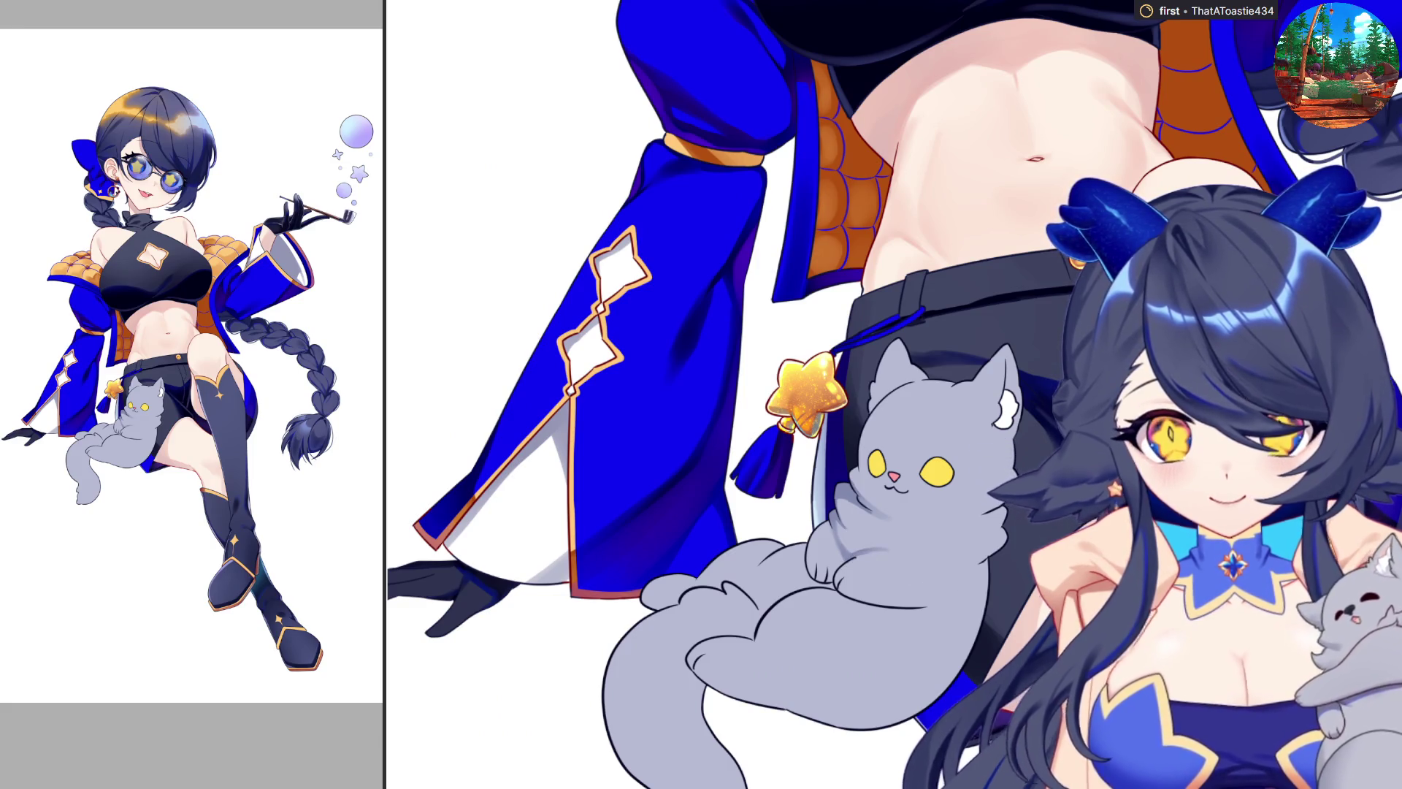
key(h)
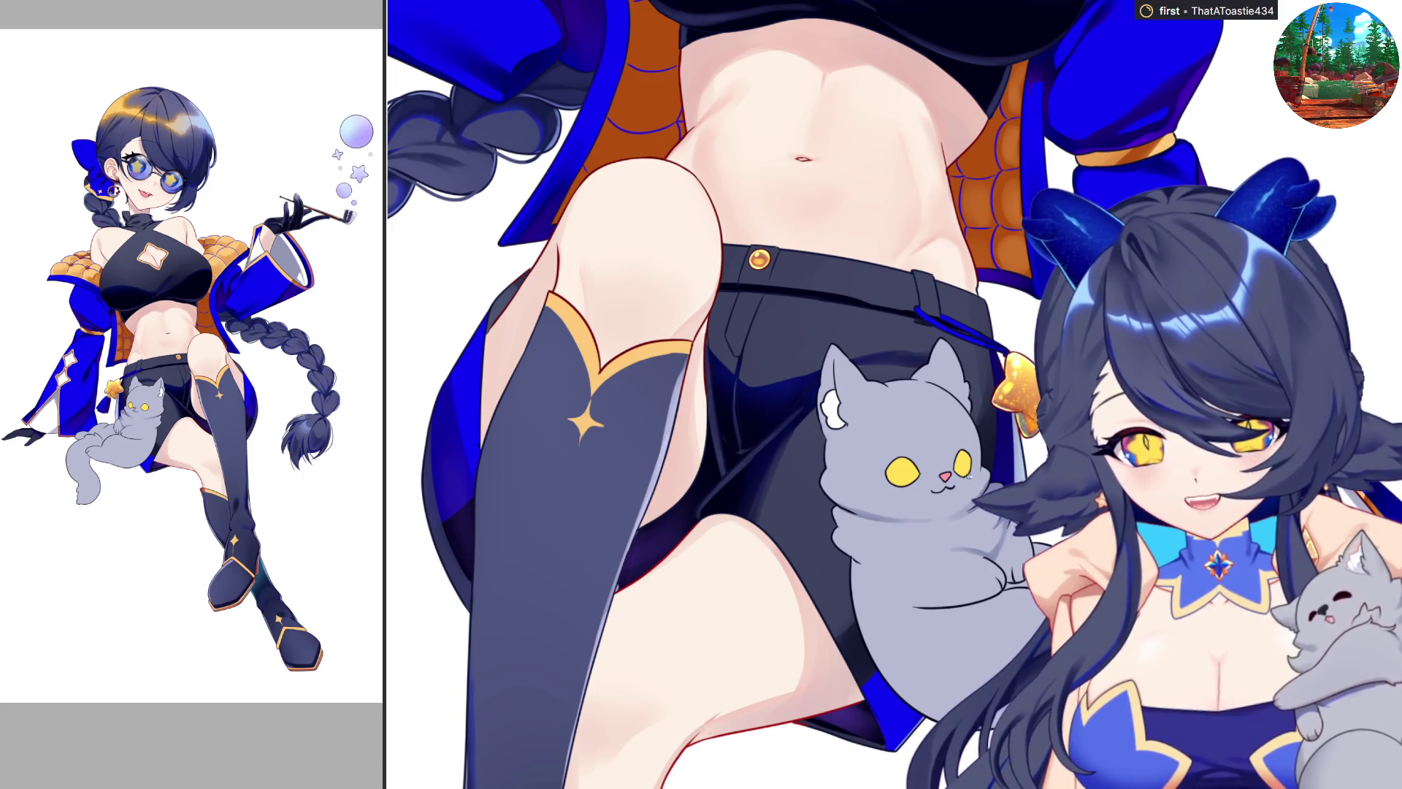
key(h)
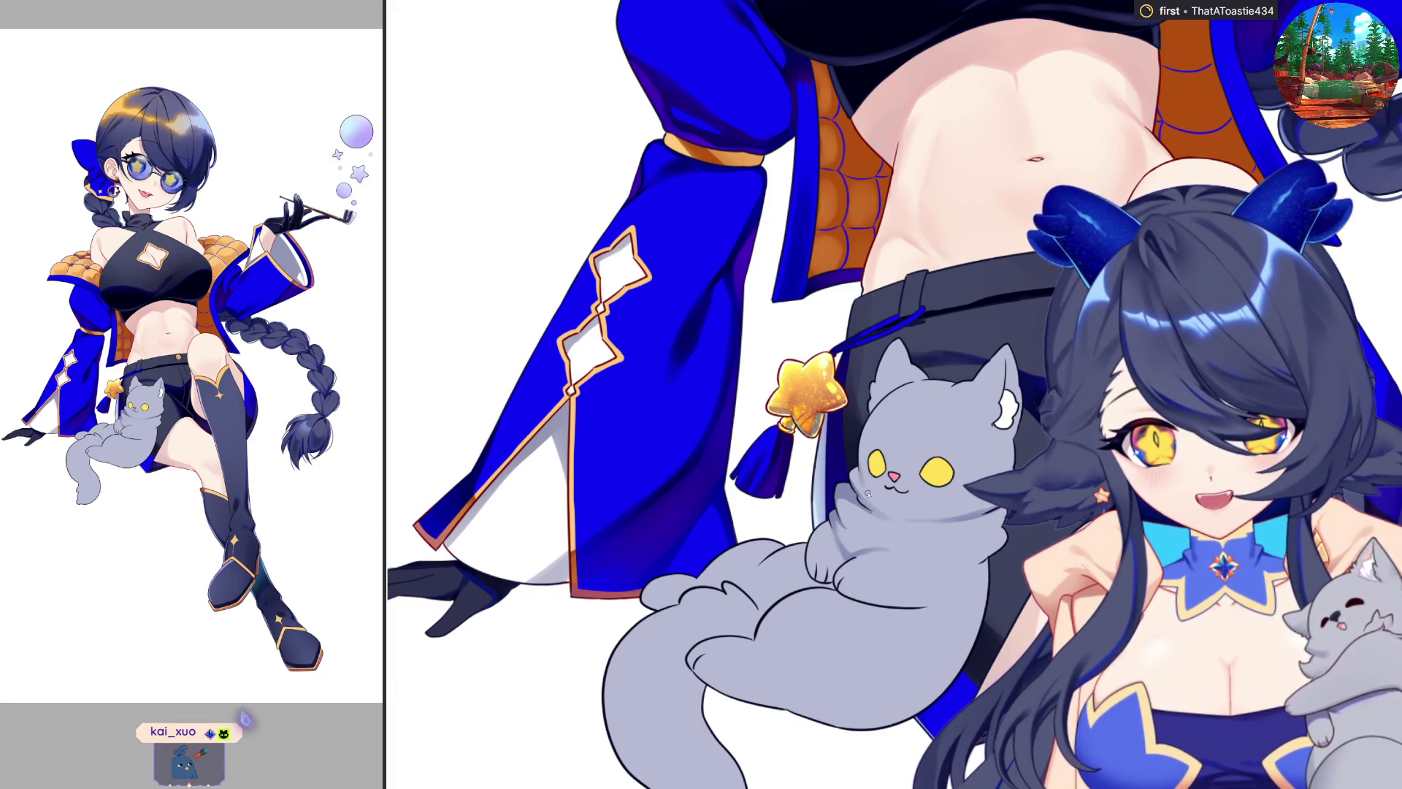
key(h)
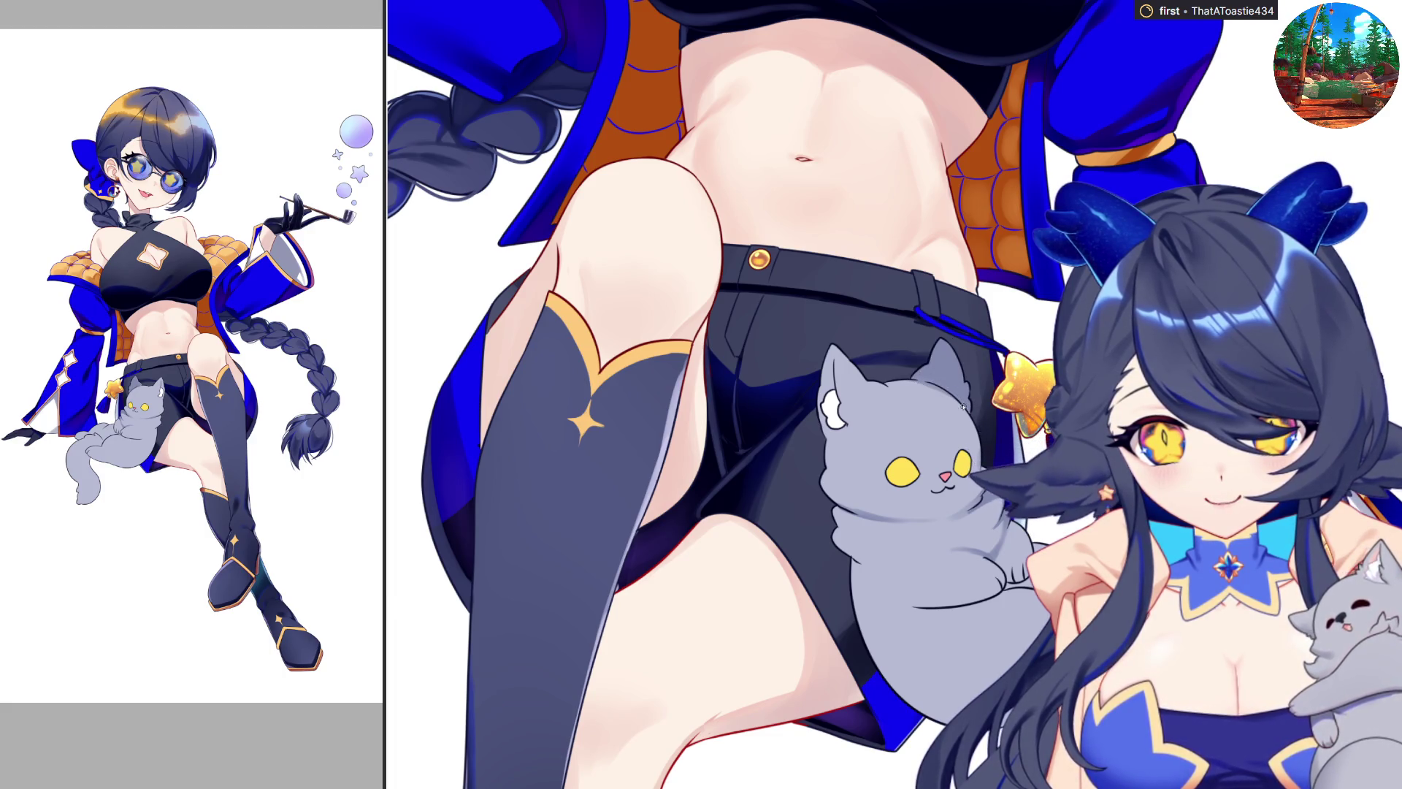
key(h)
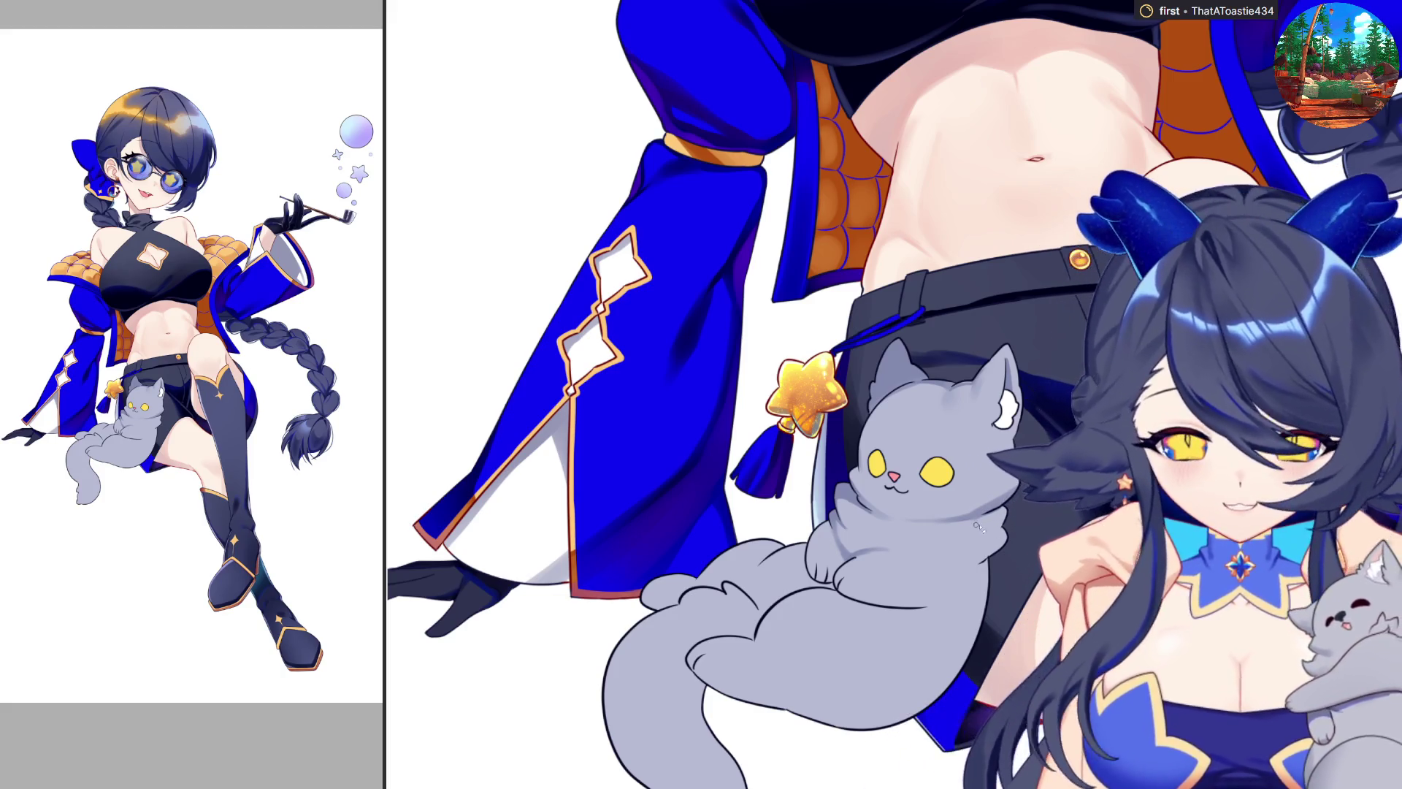
key(h)
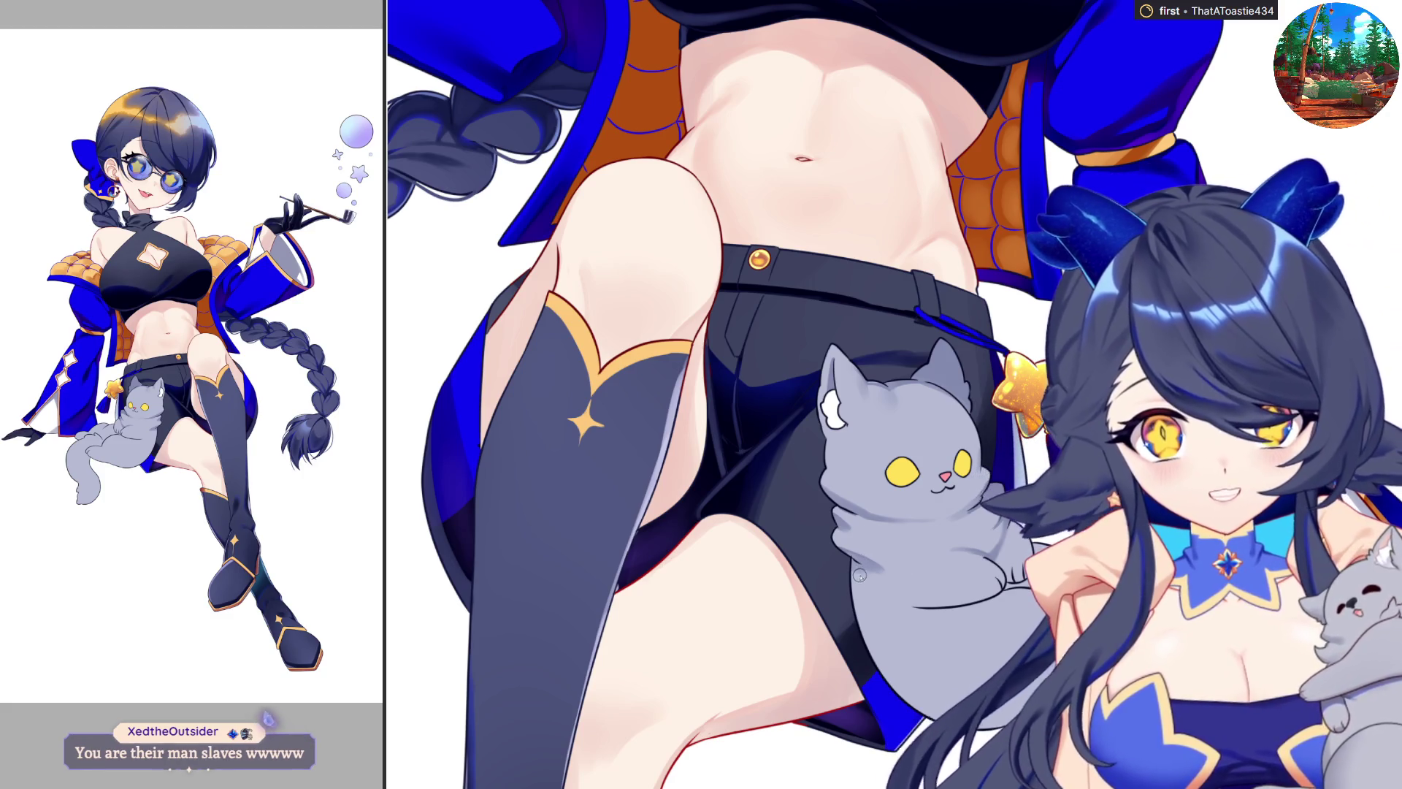
key(h)
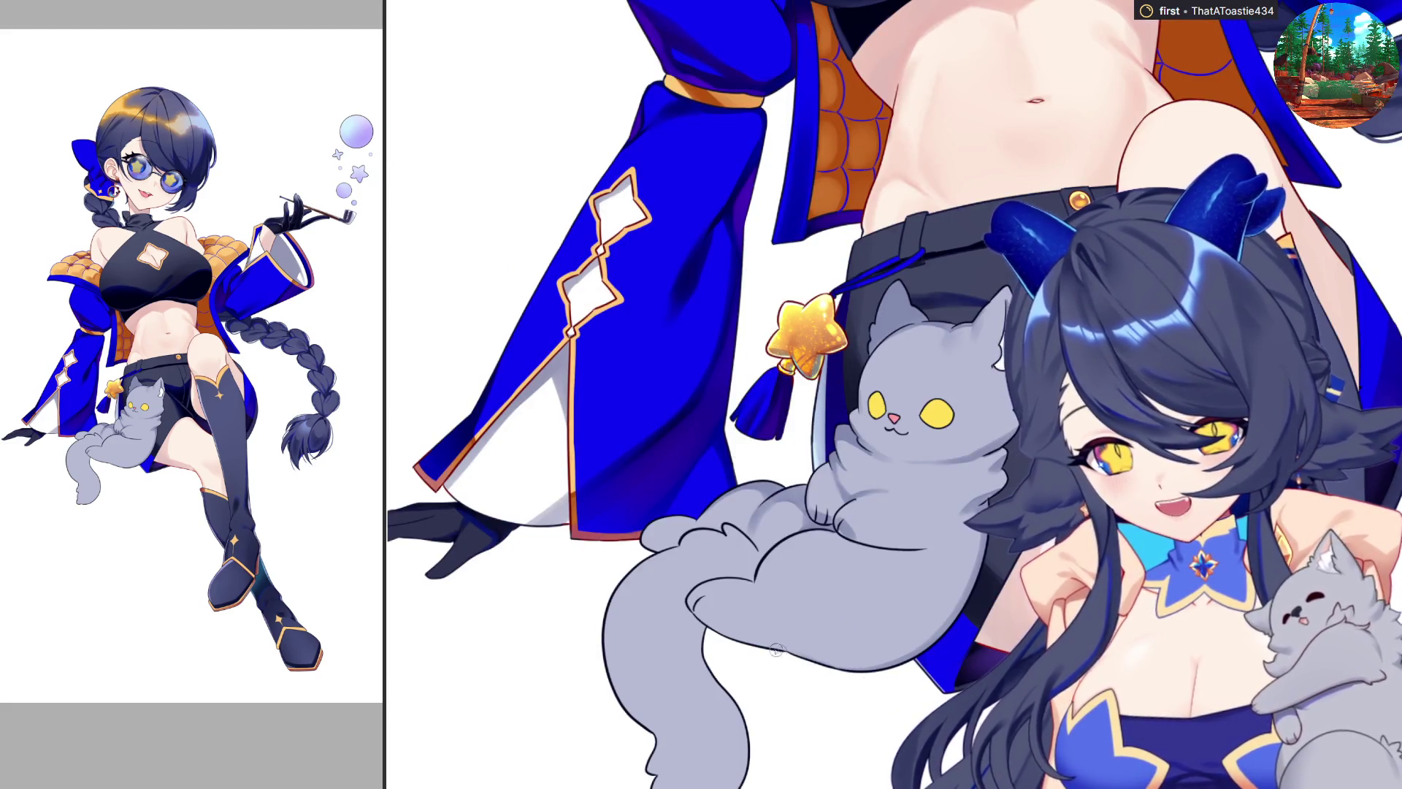
drag(794, 658, 822, 656)
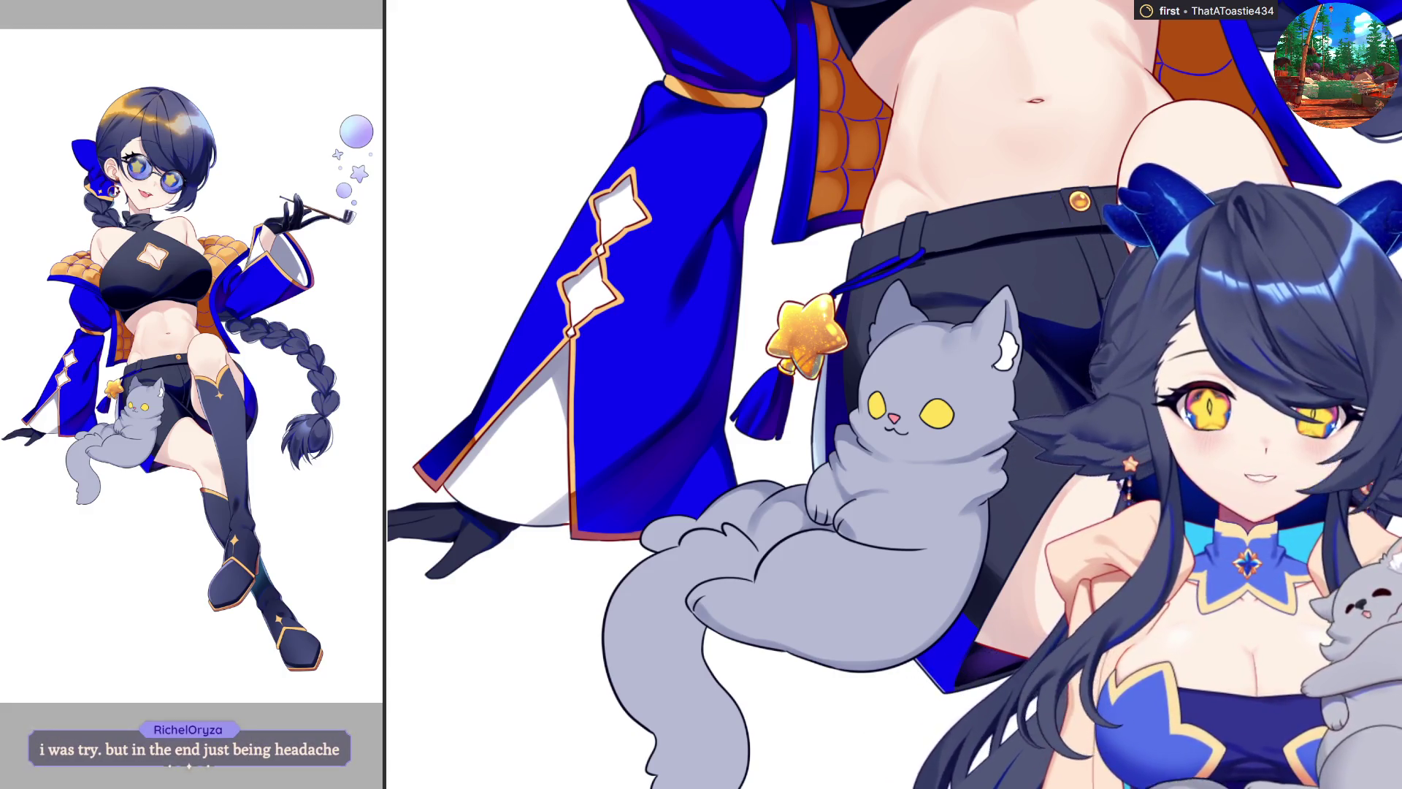
Step: Zoom the view out from the shaded lower body of the cat
scroll(837, 549, down, 2)
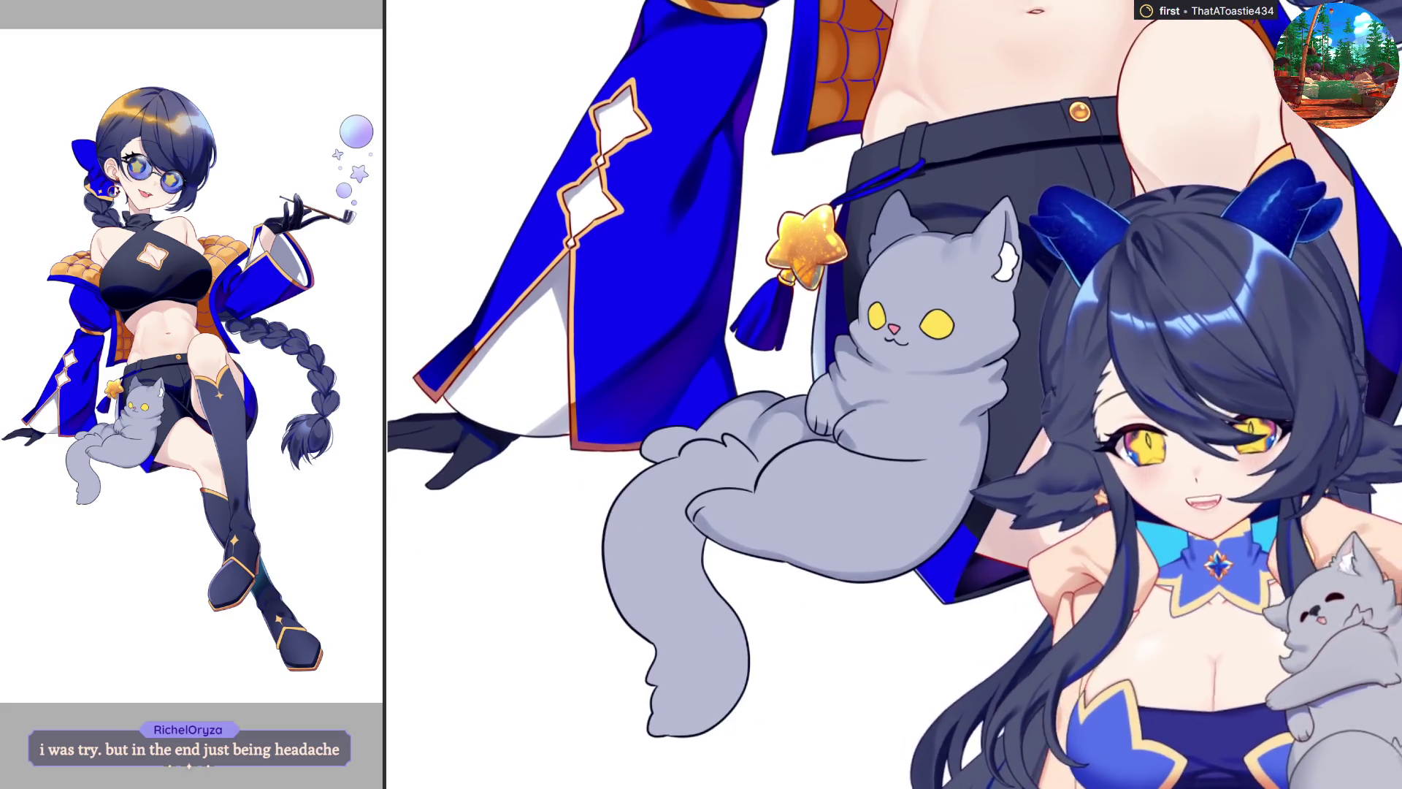
Step: Lasso-fill a darker grey shadow on the cat's tail, then mirror the canvas to check it
mouse_move(631, 575)
mouse_down()
mouse_move(686, 620)
mouse_move(672, 647)
mouse_move(608, 577)
mouse_move(614, 561)
mouse_up()
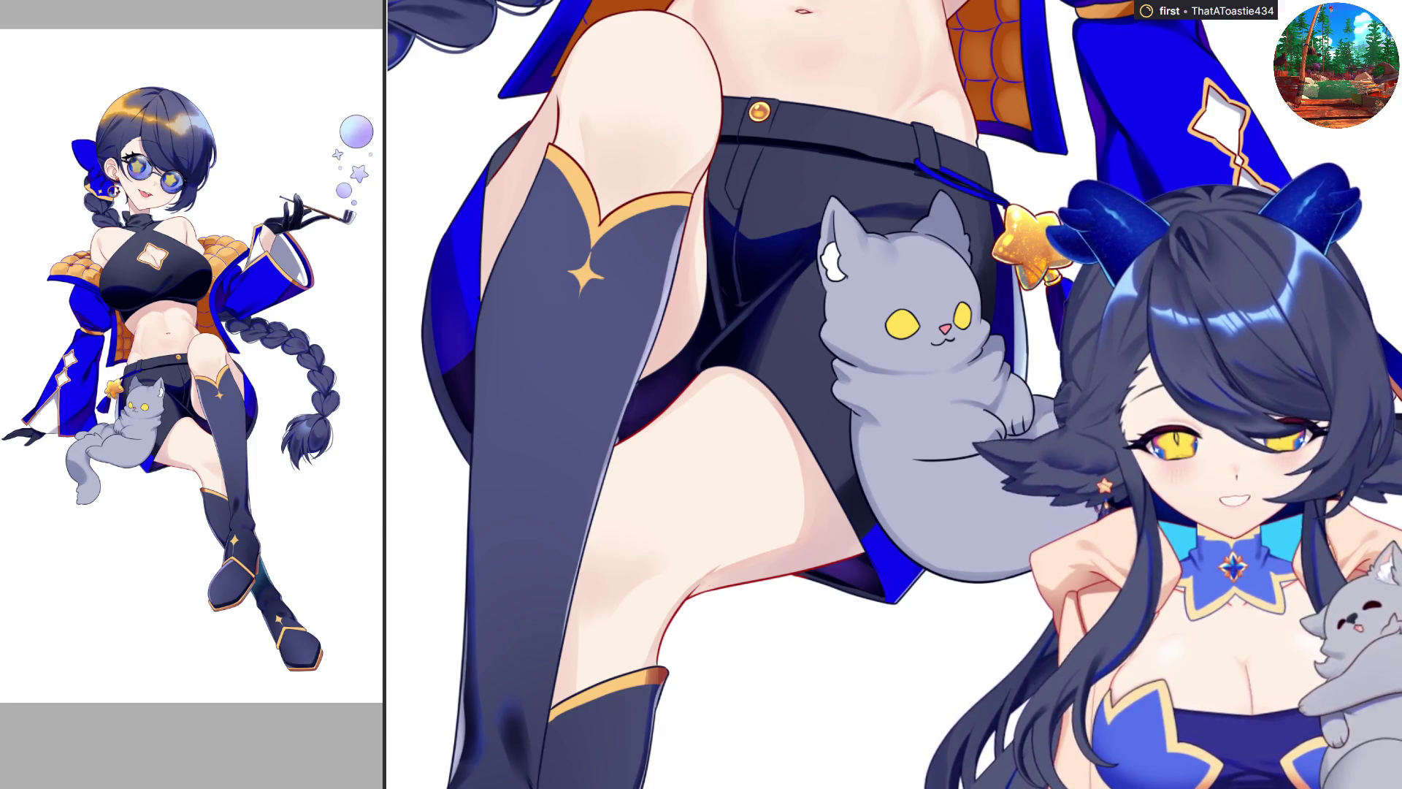
key(h)
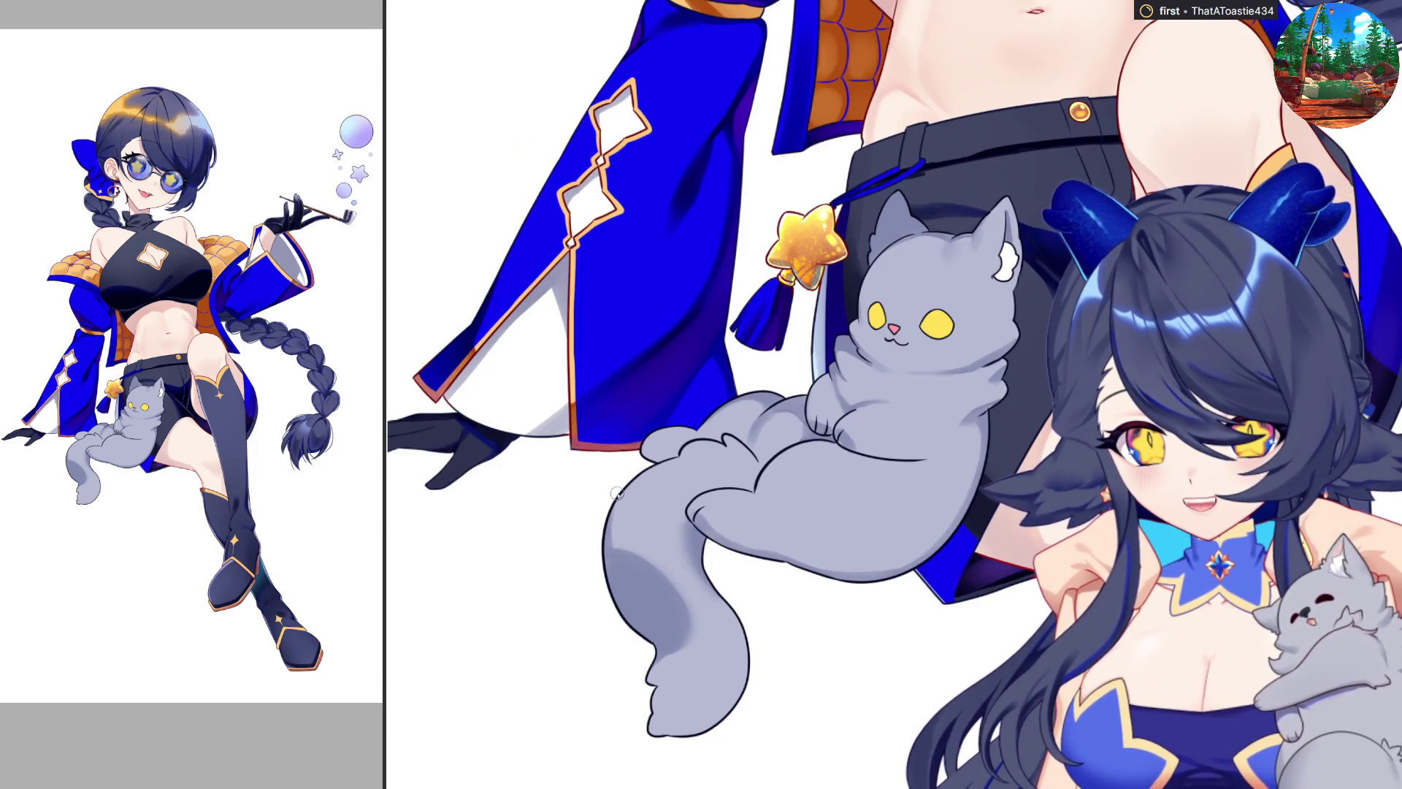